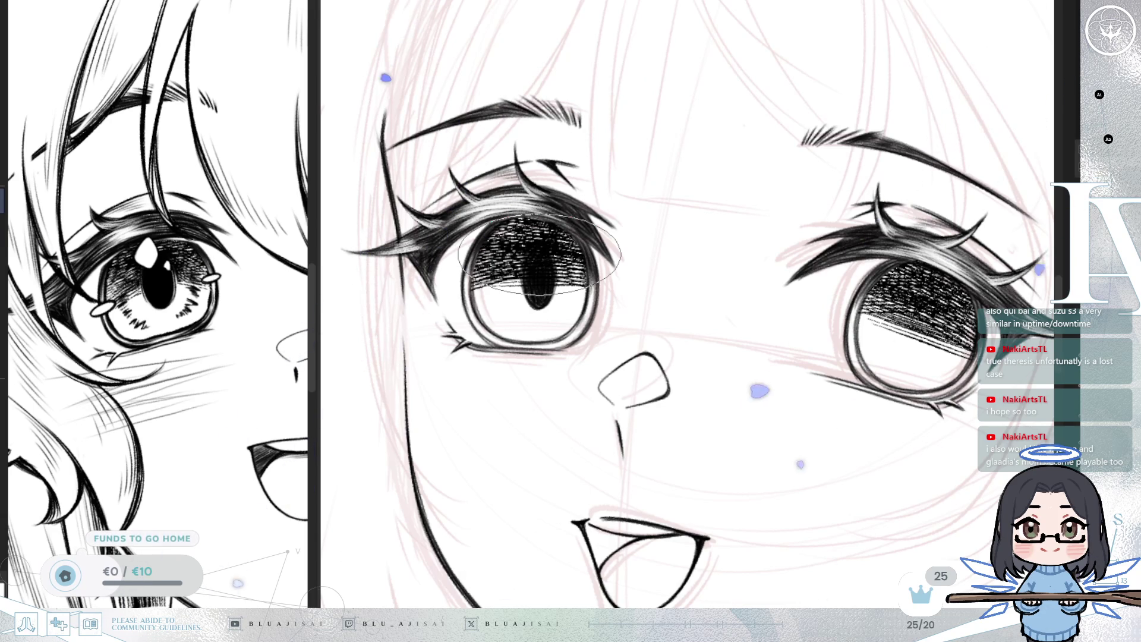
- Mirror the canvas view to check the face, then begin a Free Transform on the right pupil
key(ctrl+d)
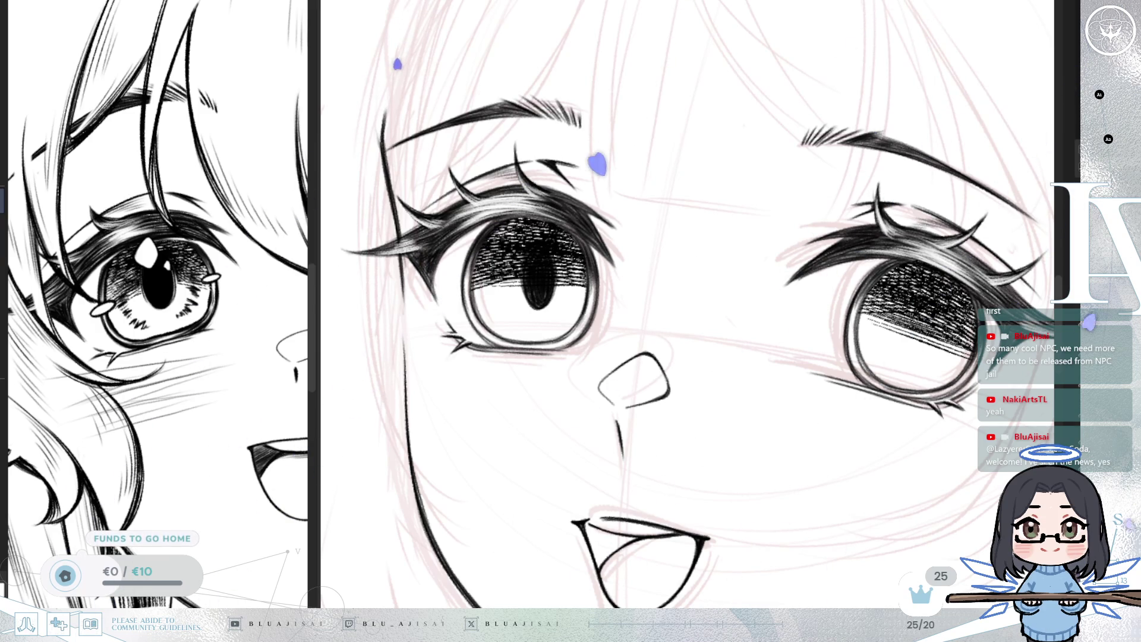
scroll(529, 273, up, 3)
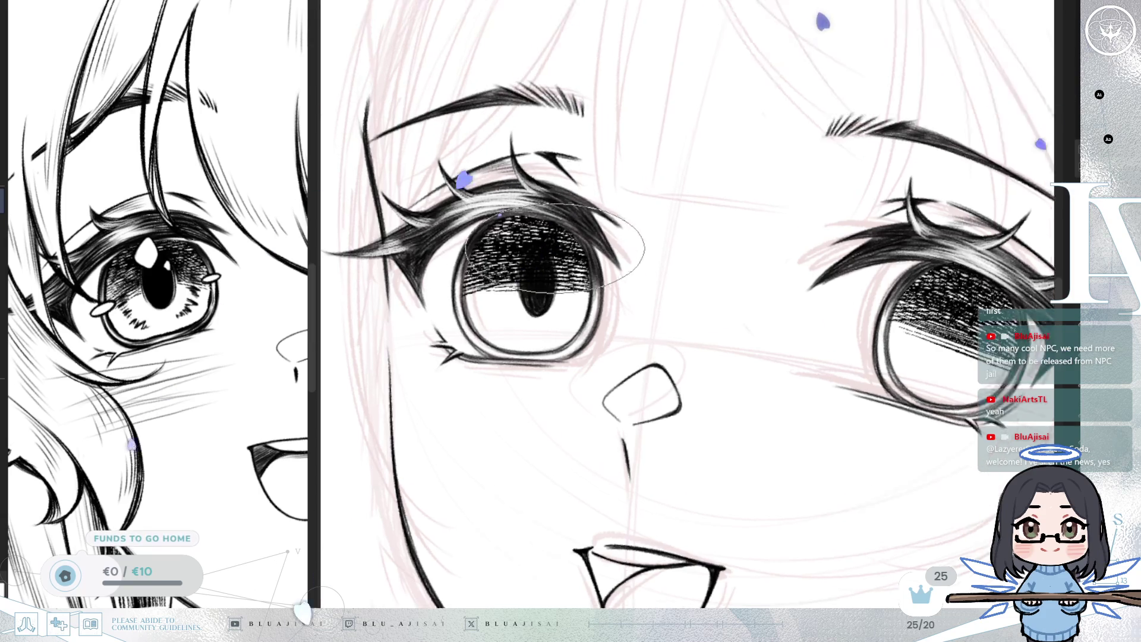
drag(530, 265, 521, 267)
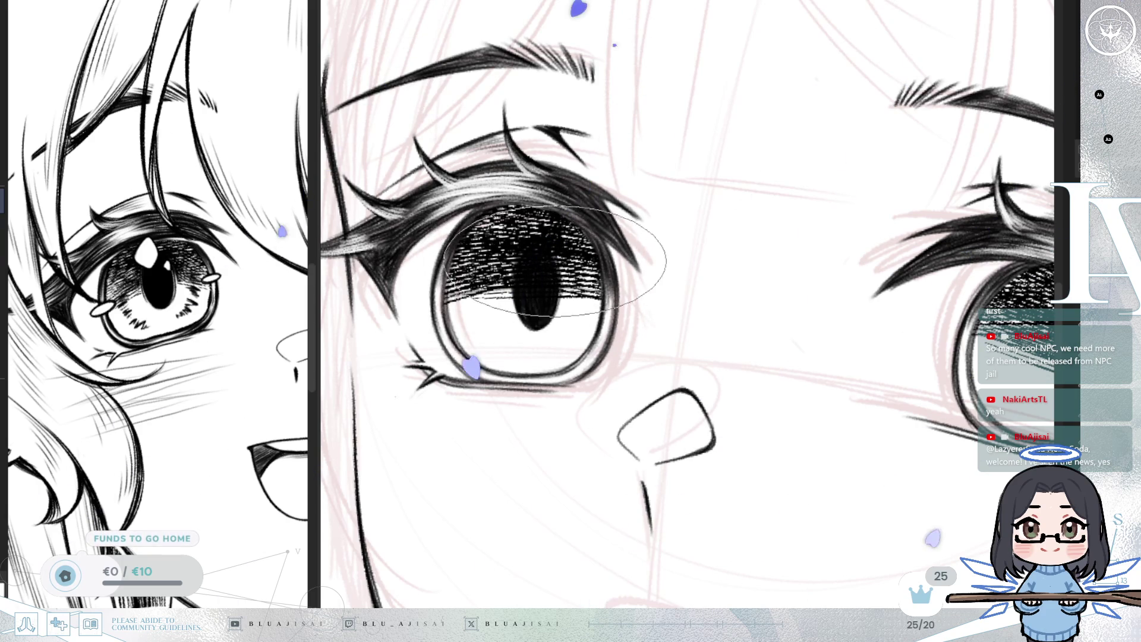
scroll(519, 269, down, 5)
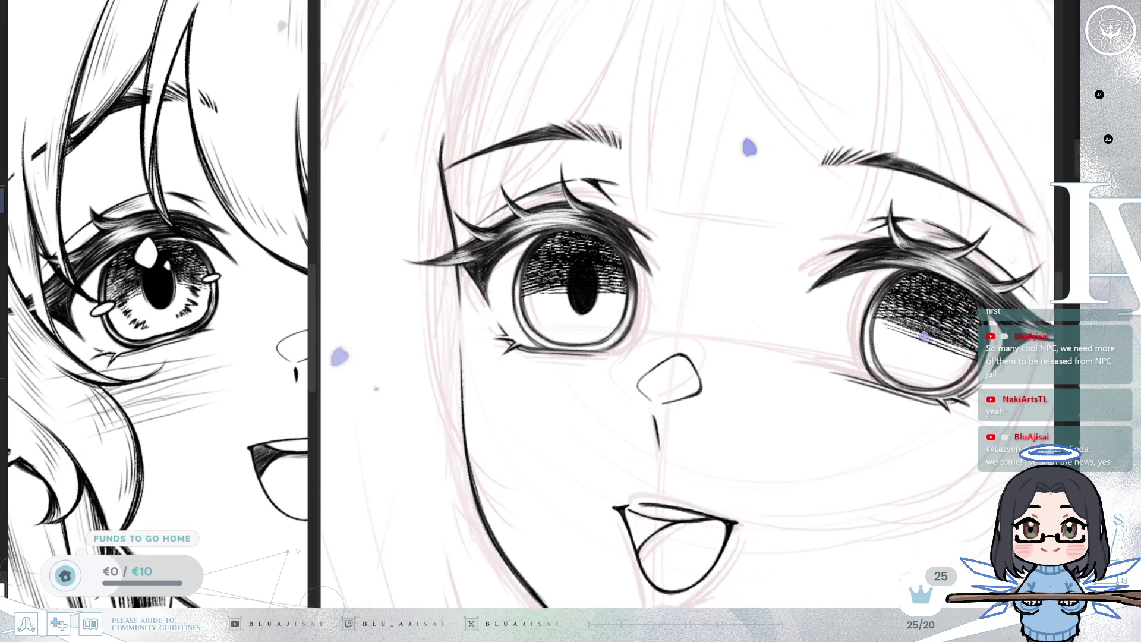
key(h)
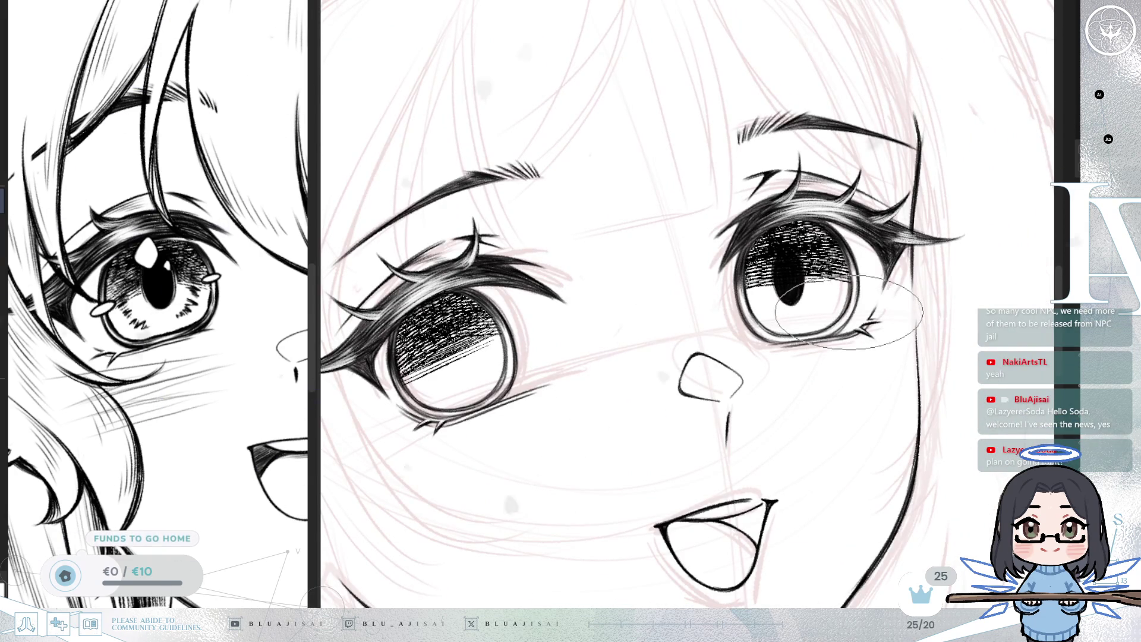
key(ctrl+t)
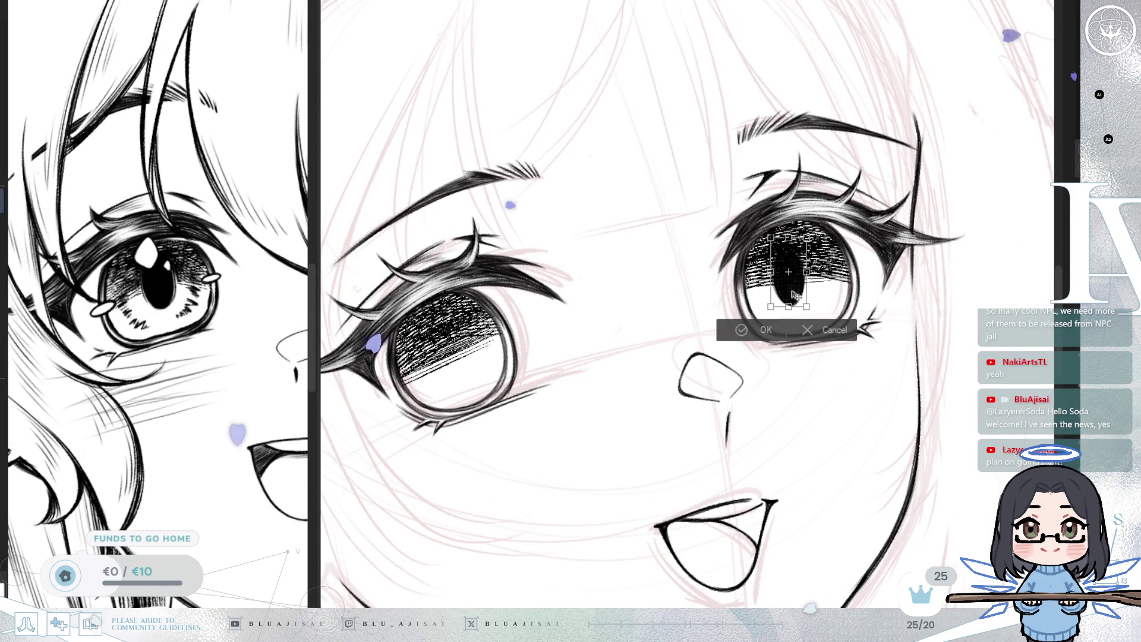
- Nudge the right pupil down-left, then paste a copy of it into the left eye
drag(787, 294, 794, 306)
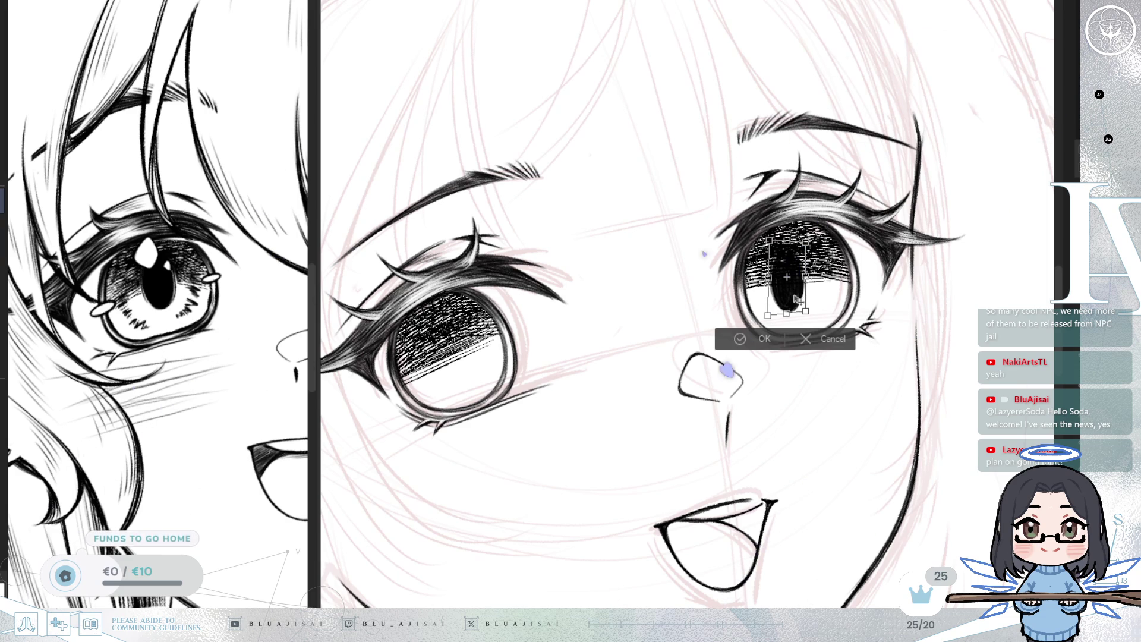
click(743, 339)
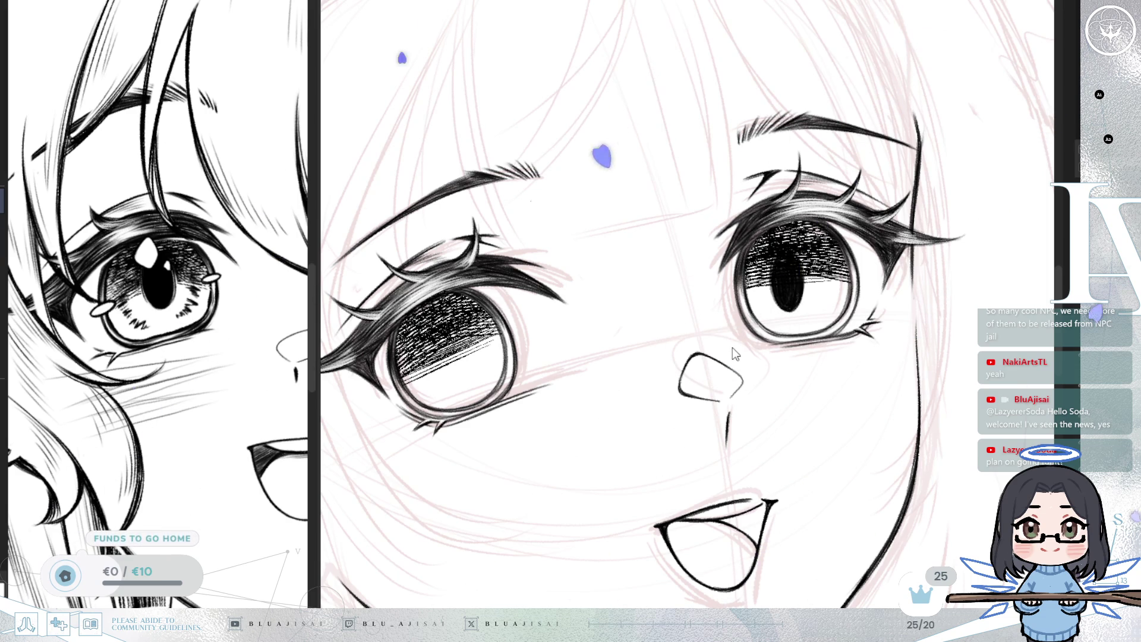
key(ctrl+c)
key(ctrl+v)
key(ctrl+t)
mouse_move(800, 302)
mouse_down()
mouse_move(455, 376)
mouse_move(434, 431)
mouse_up()
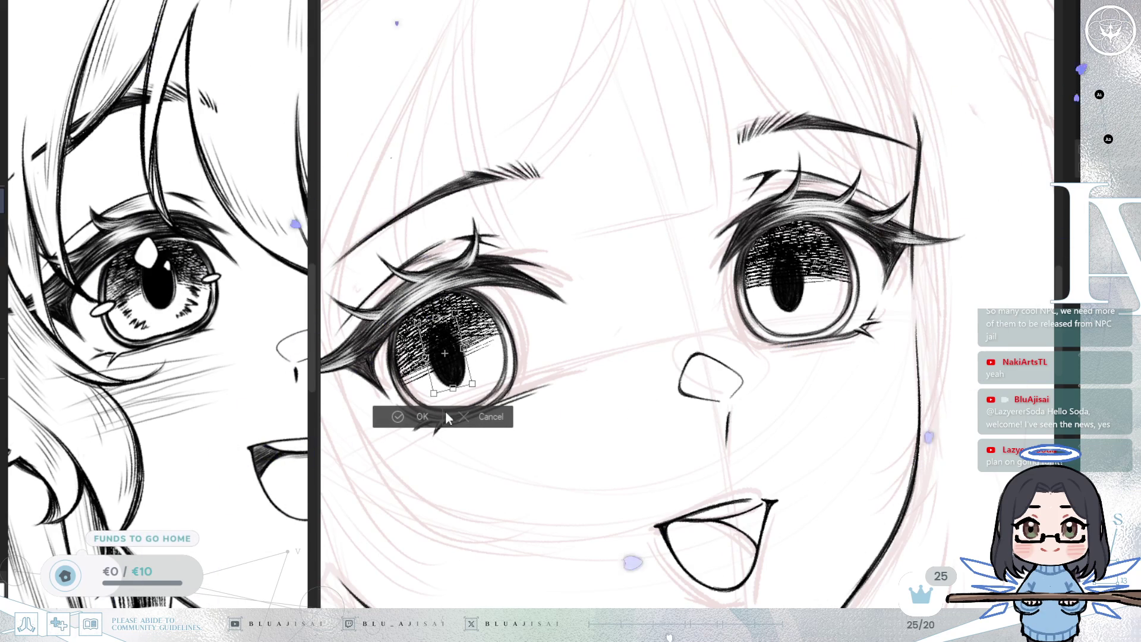
click(389, 421)
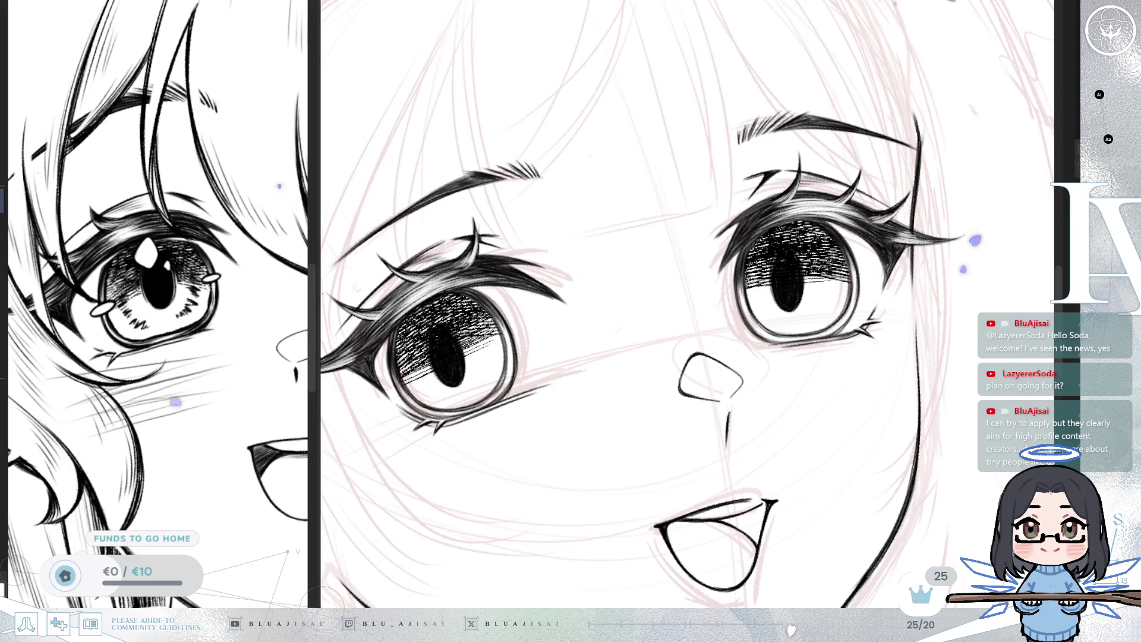
- Rotate the view toward the left eye and darken the hatching in its iris
scroll(739, 351, up, 3)
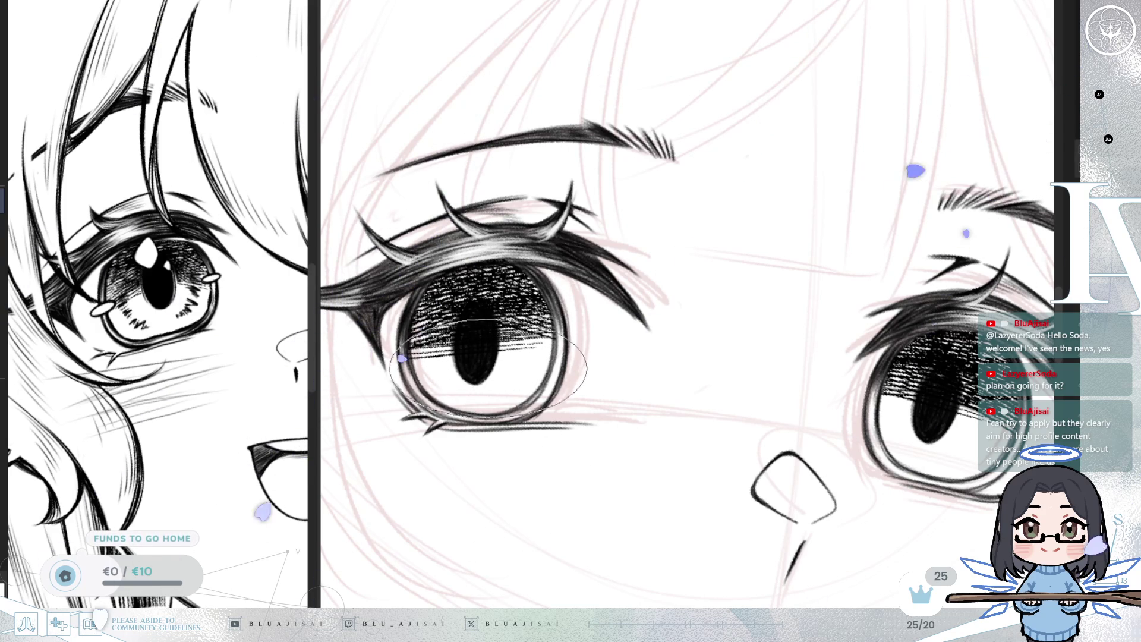
scroll(883, 339, down, 2)
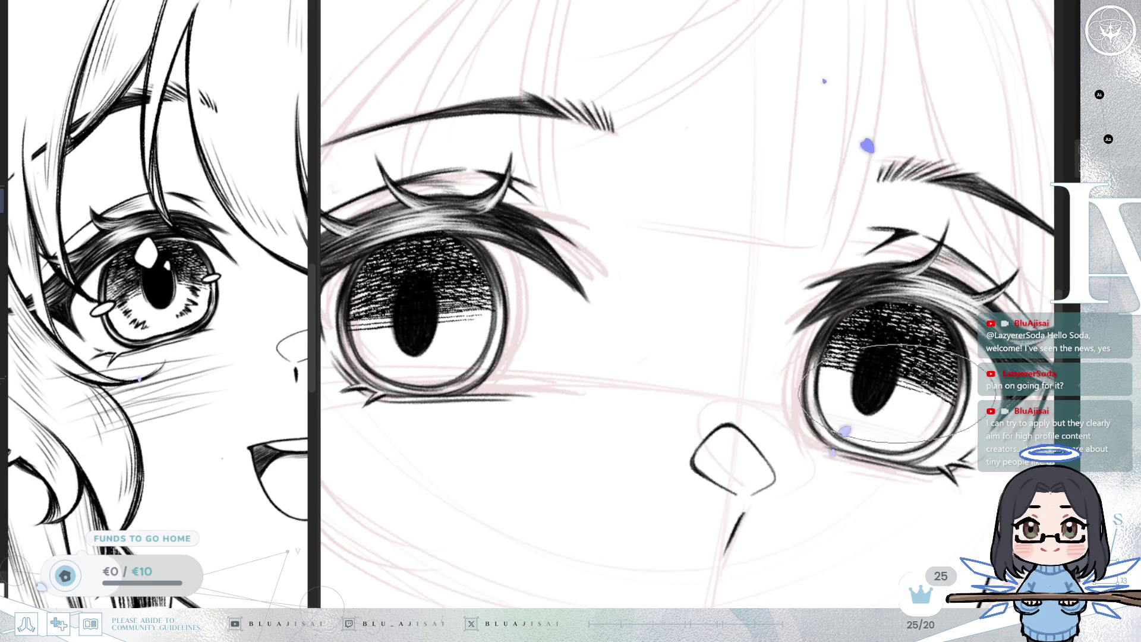
drag(416, 309, 428, 410)
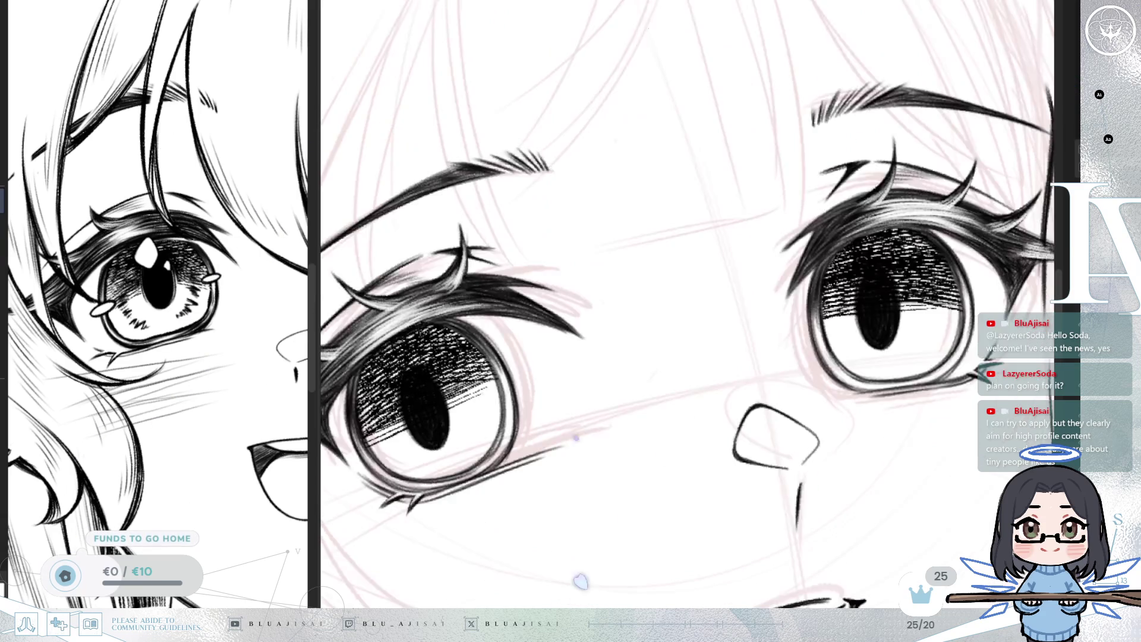
drag(770, 402, 645, 452)
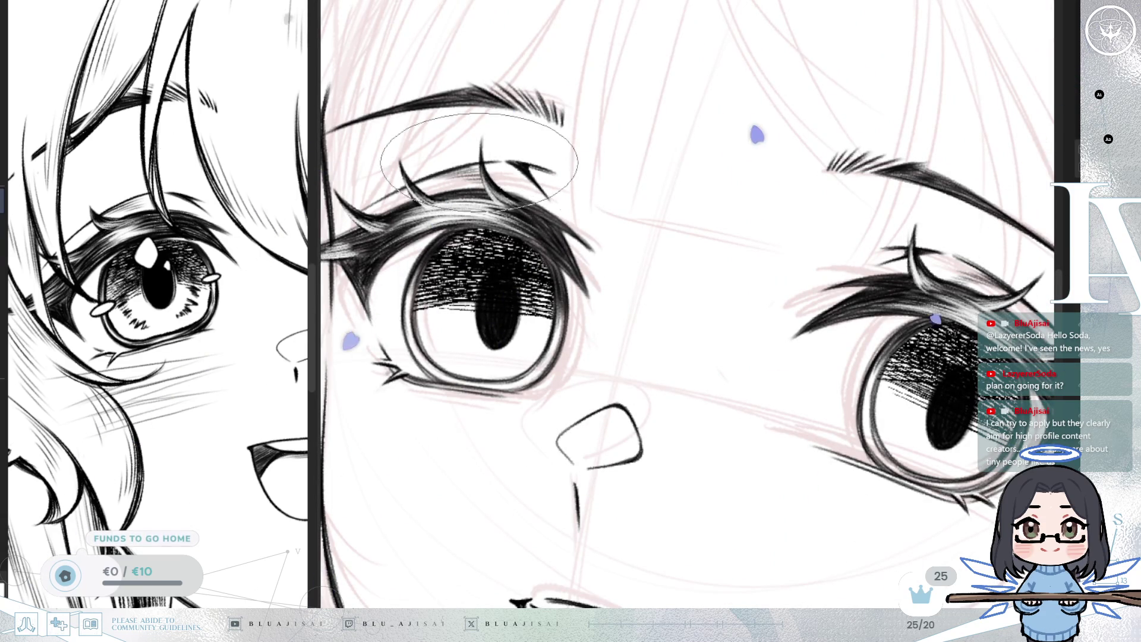
drag(470, 321, 481, 284)
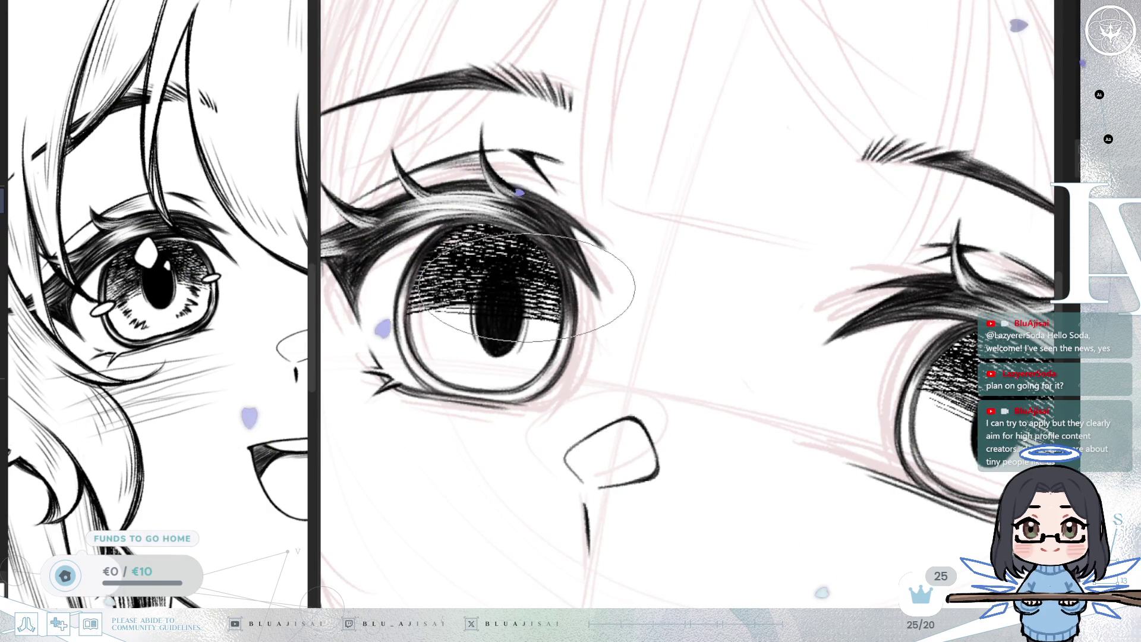
drag(891, 330, 629, 241)
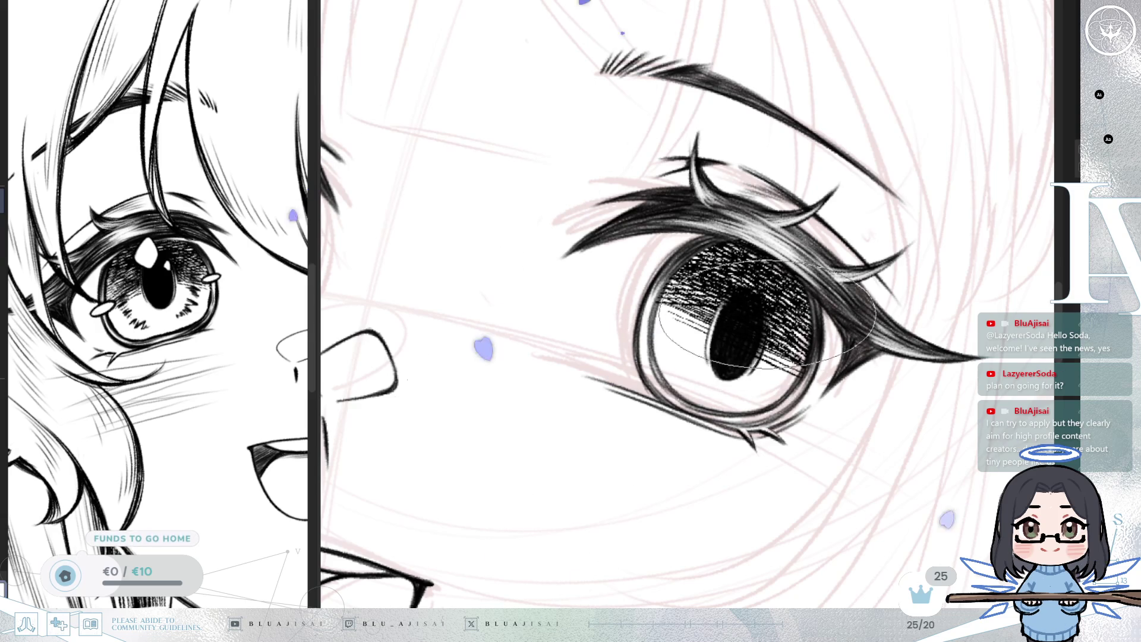
scroll(745, 373, left, 3)
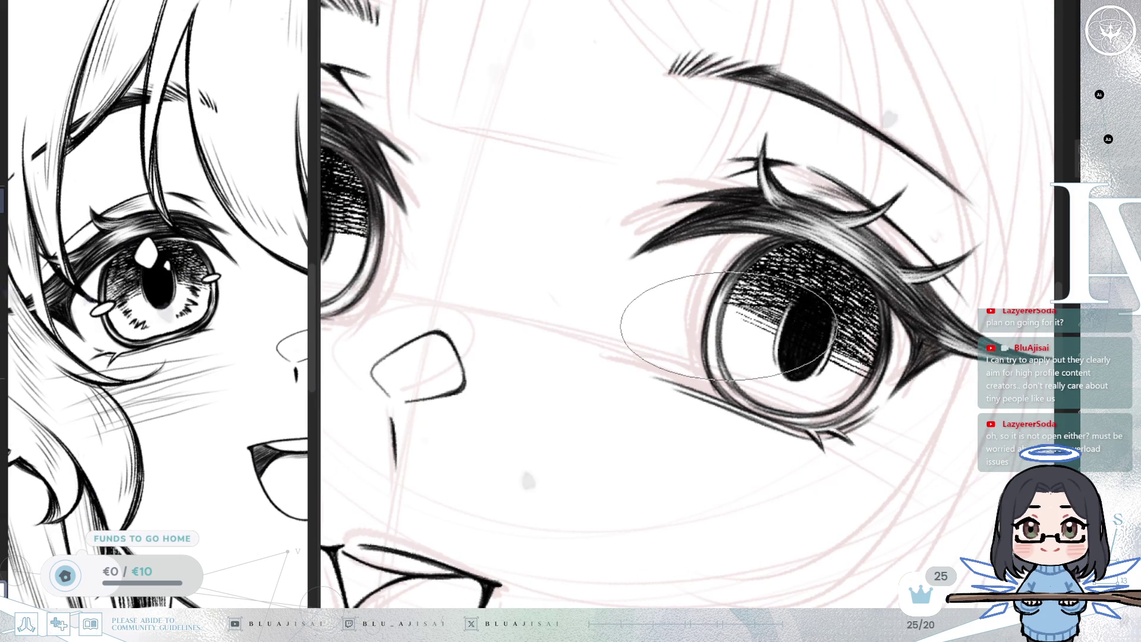
scroll(728, 326, left, 8)
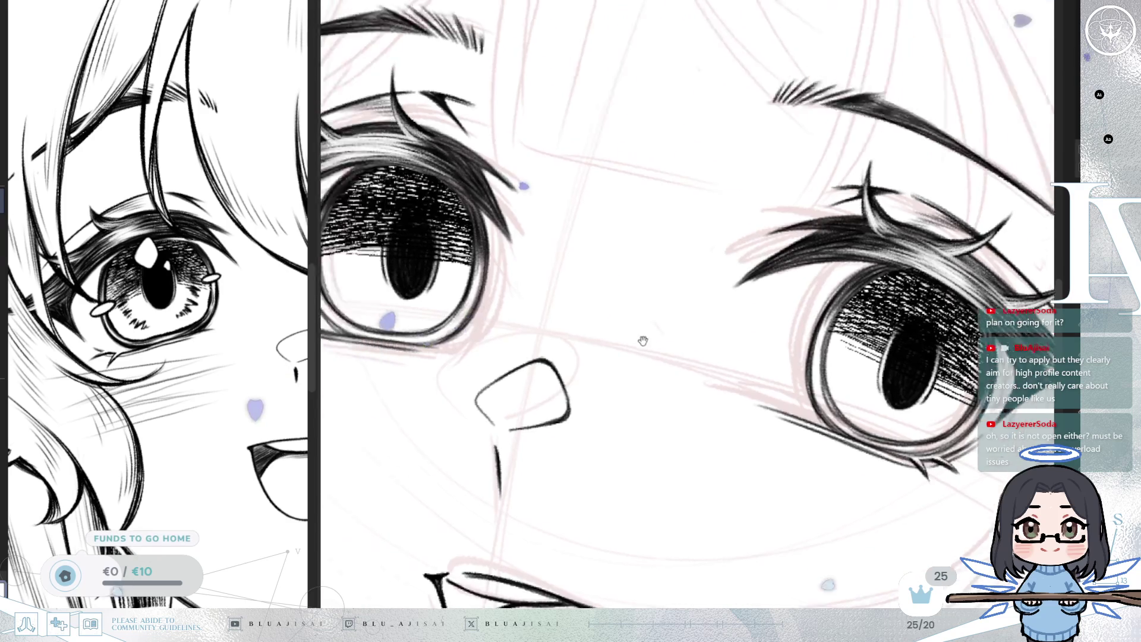
mouse_move(496, 271)
mouse_down()
mouse_move(519, 277)
mouse_move(511, 295)
mouse_up()
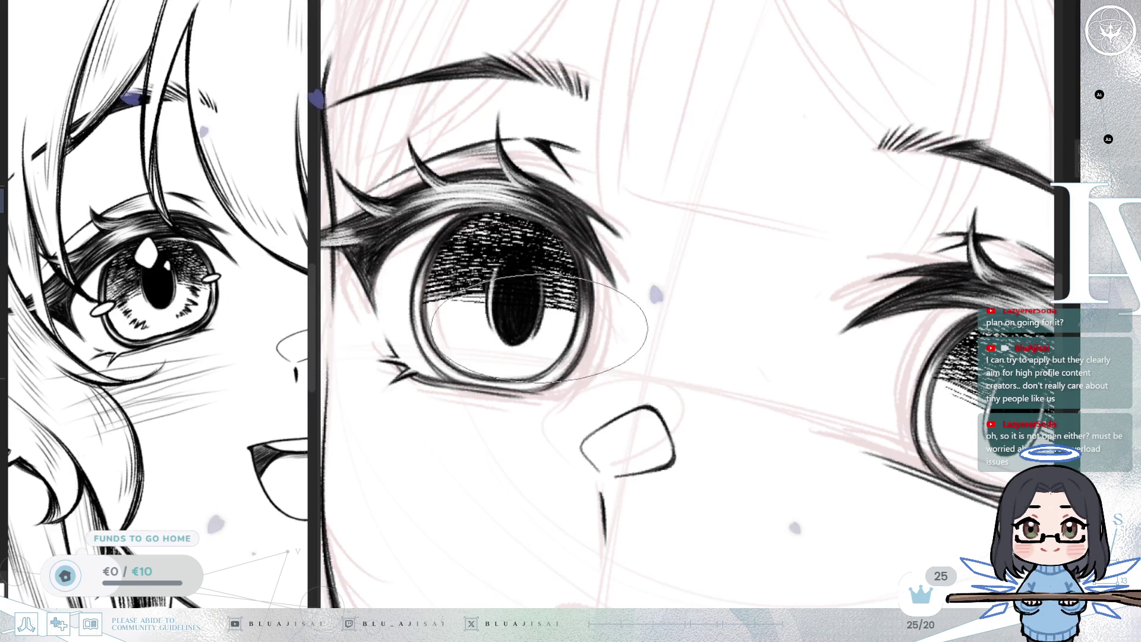
scroll(696, 309, right, 3)
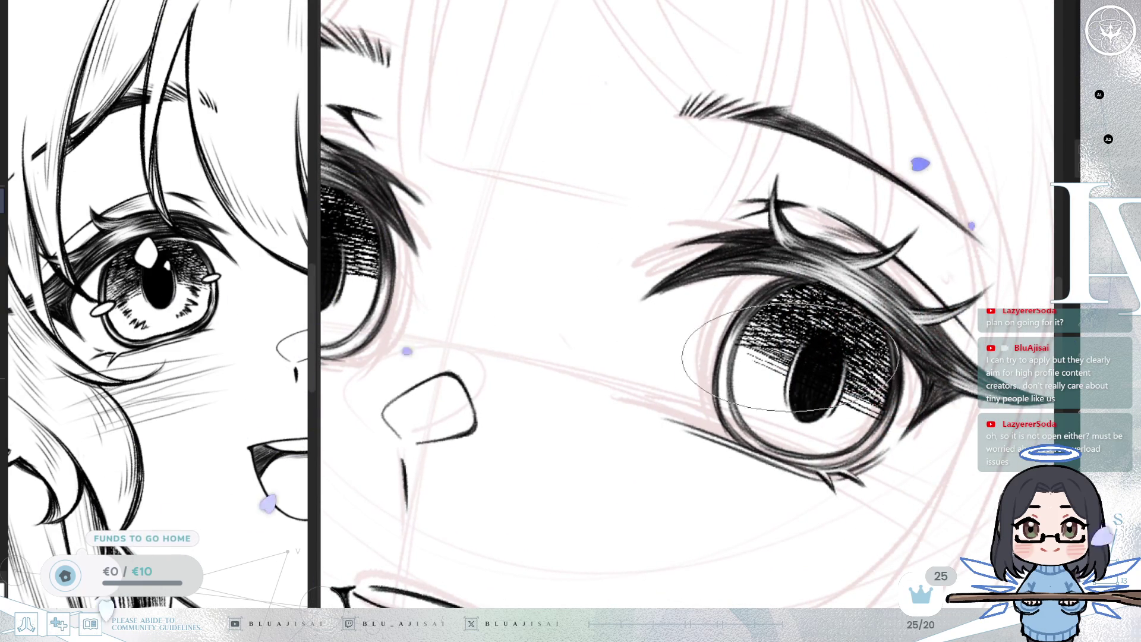
scroll(840, 391, down, 5)
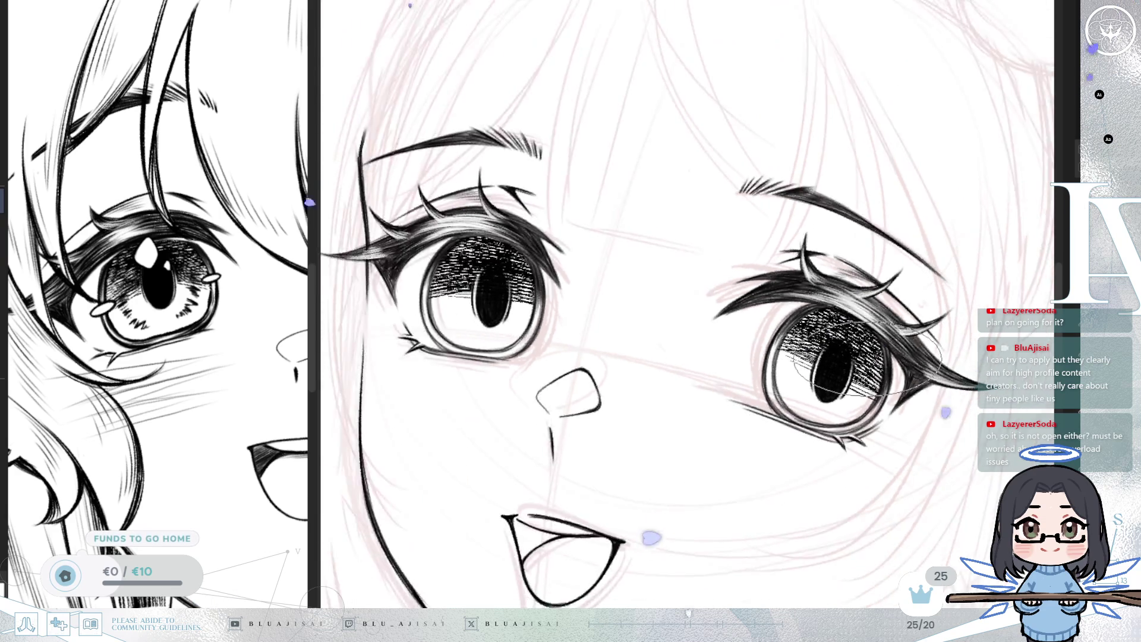
- Zoom into the left eye and add short hatch strokes at the iris's lower-left, undoing a stray mark
scroll(887, 299, up, 2)
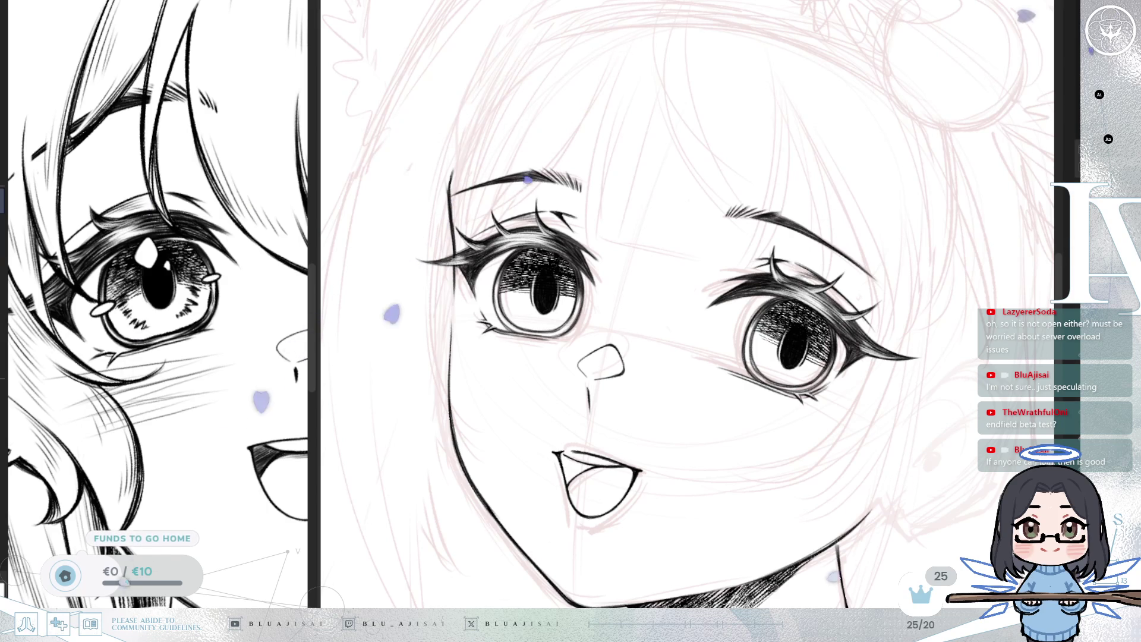
scroll(606, 244, up, 3)
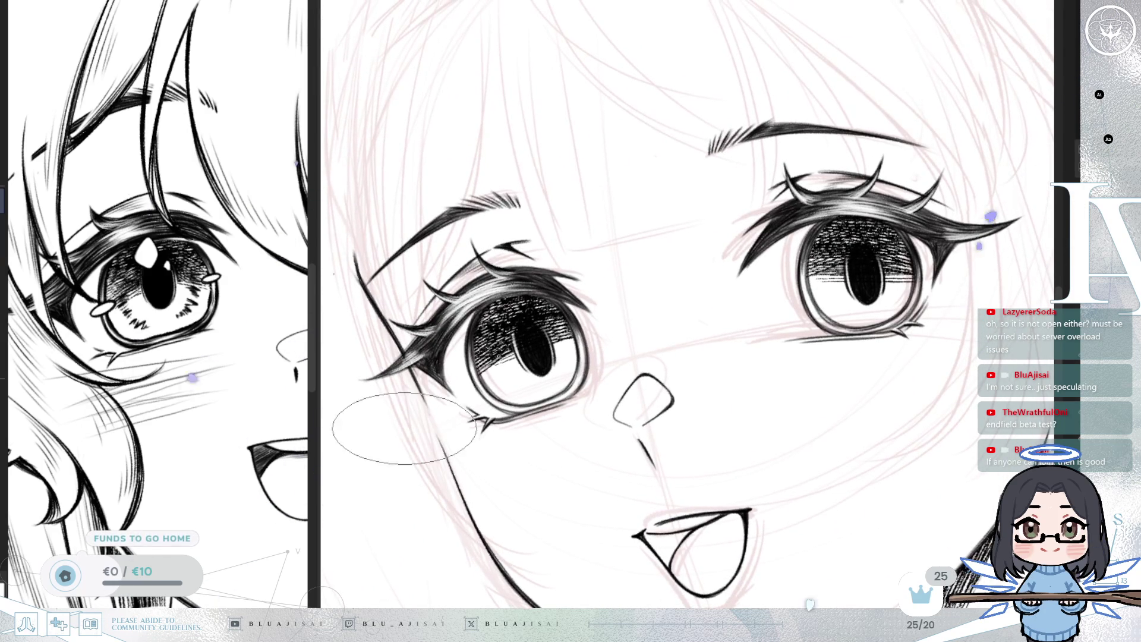
scroll(688, 335, up, 3)
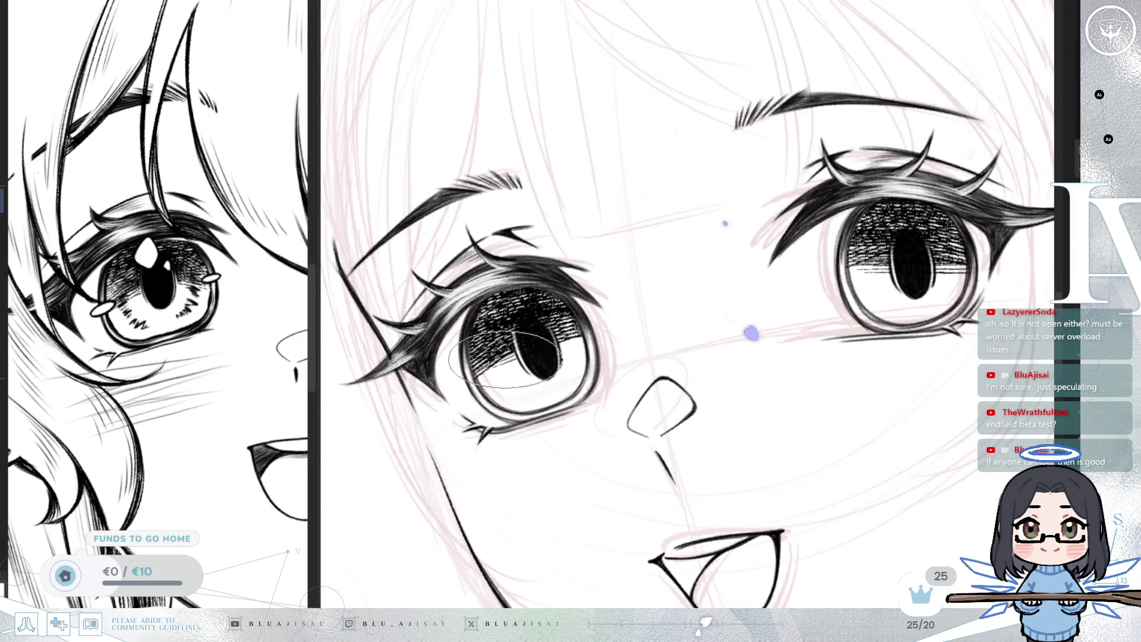
mouse_move(480, 389)
mouse_down()
mouse_move(509, 380)
mouse_move(539, 412)
mouse_up()
key(ctrl+z)
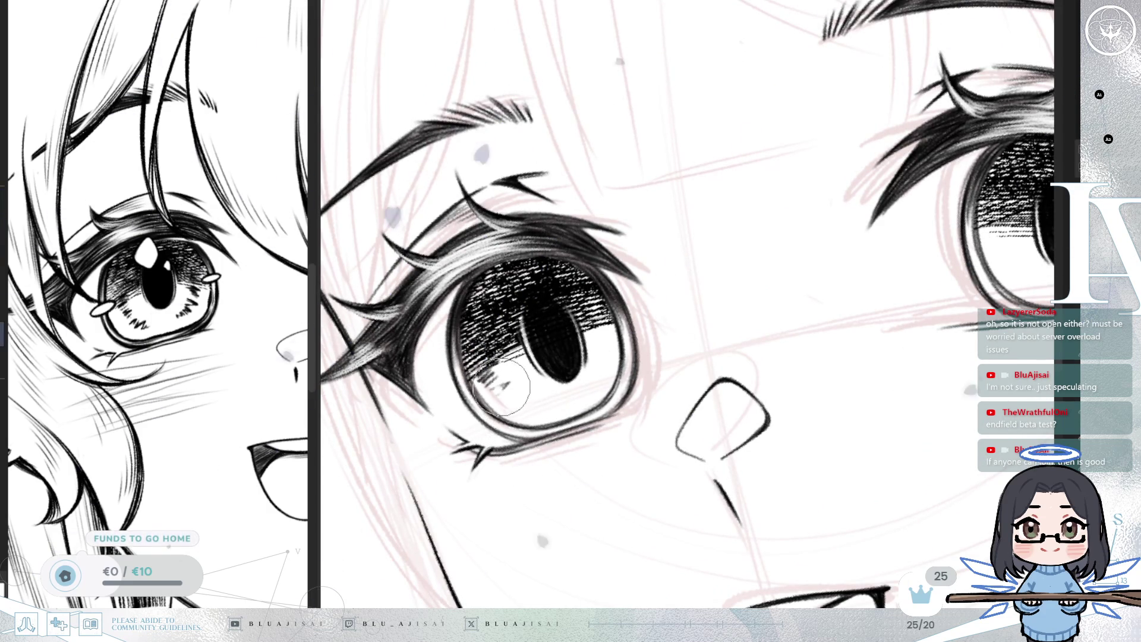
- Add short hatch strokes at the iris's lower-left, below the pupil and to its right
drag(504, 387, 510, 394)
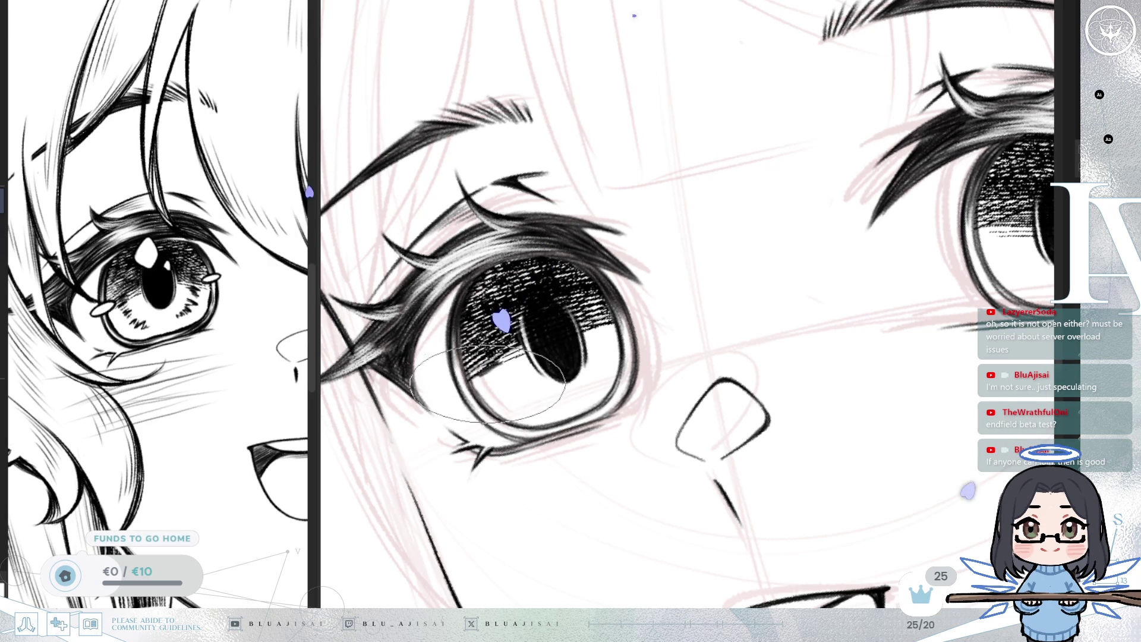
mouse_move(490, 377)
mouse_down()
mouse_move(506, 373)
mouse_move(527, 409)
mouse_up()
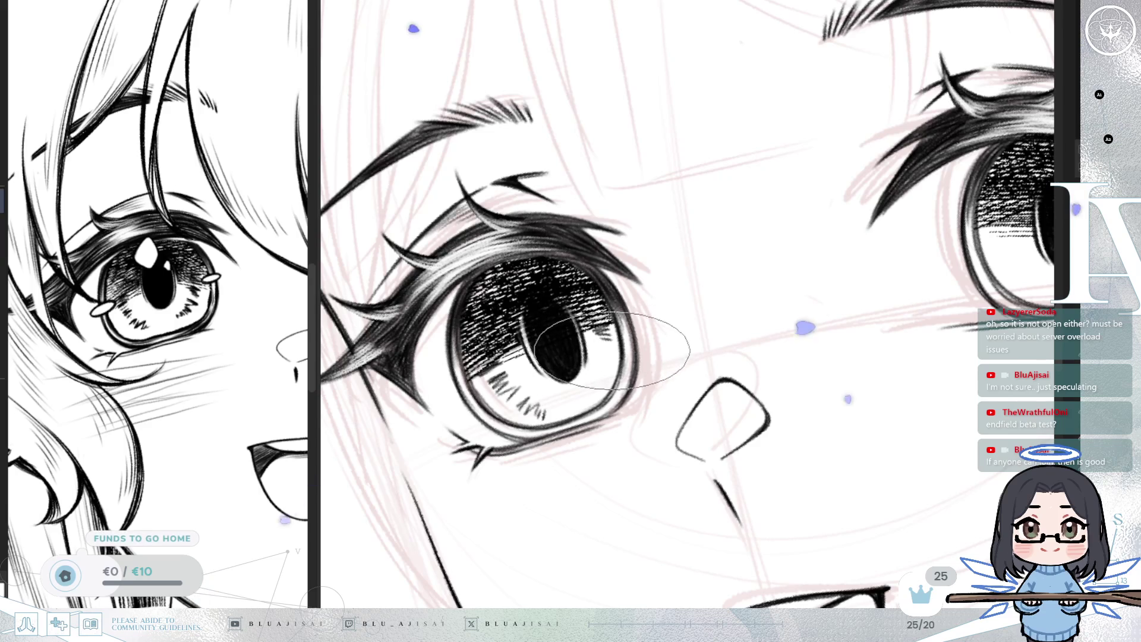
drag(603, 354, 606, 361)
drag(604, 364, 610, 369)
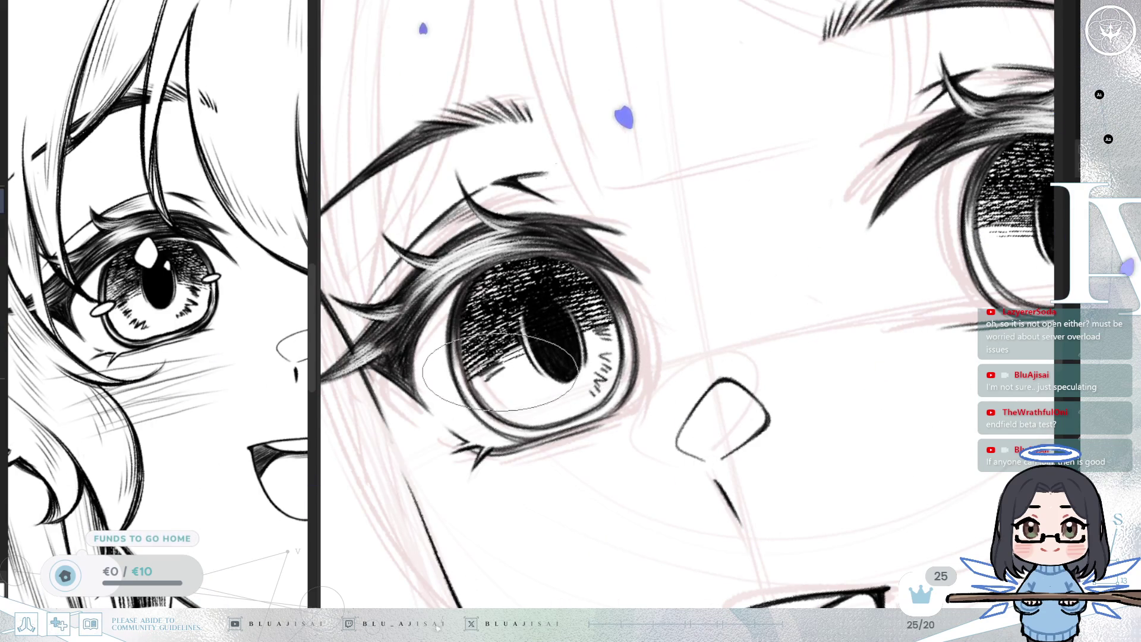
mouse_move(493, 373)
mouse_down()
mouse_move(487, 385)
mouse_move(530, 411)
mouse_up()
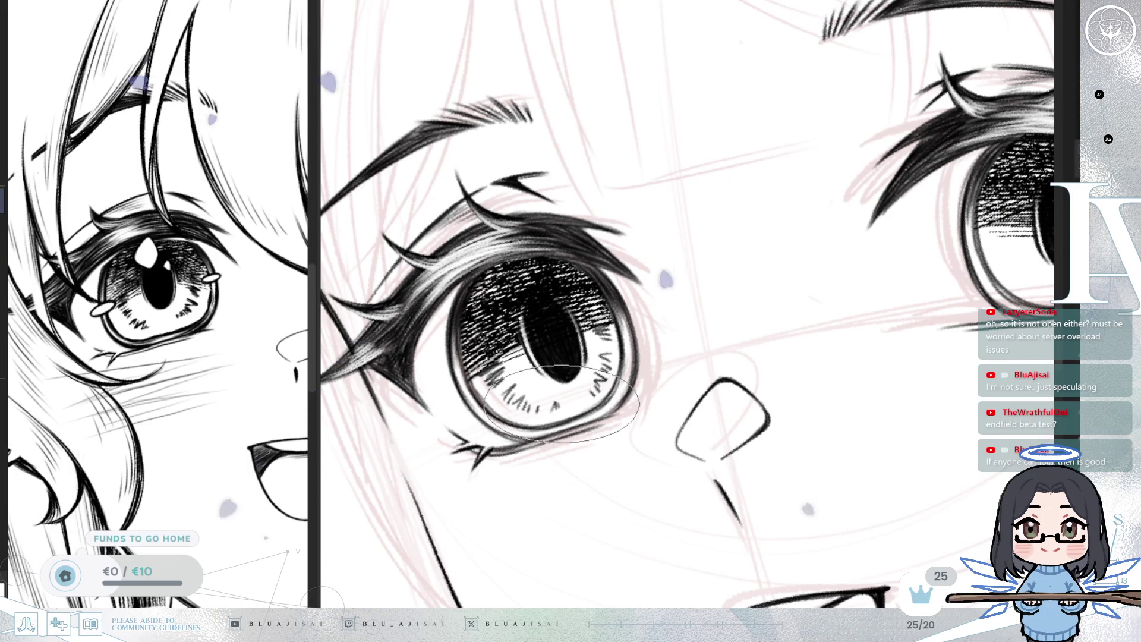
- Rotate around the eye and erase stray hatching at the iris's lower-left and right side
scroll(787, 311, right, 5)
mouse_move(889, 271)
mouse_down()
mouse_move(889, 285)
mouse_move(833, 297)
mouse_move(772, 279)
mouse_up()
mouse_move(704, 259)
mouse_down()
mouse_move(699, 271)
mouse_move(731, 285)
mouse_up()
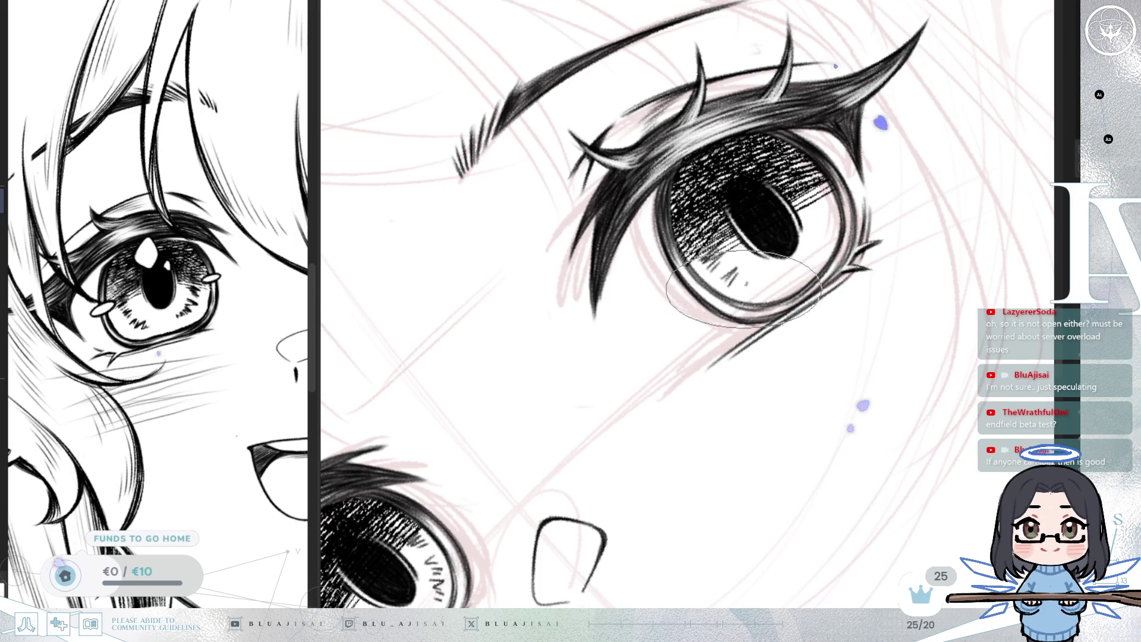
drag(803, 279, 799, 262)
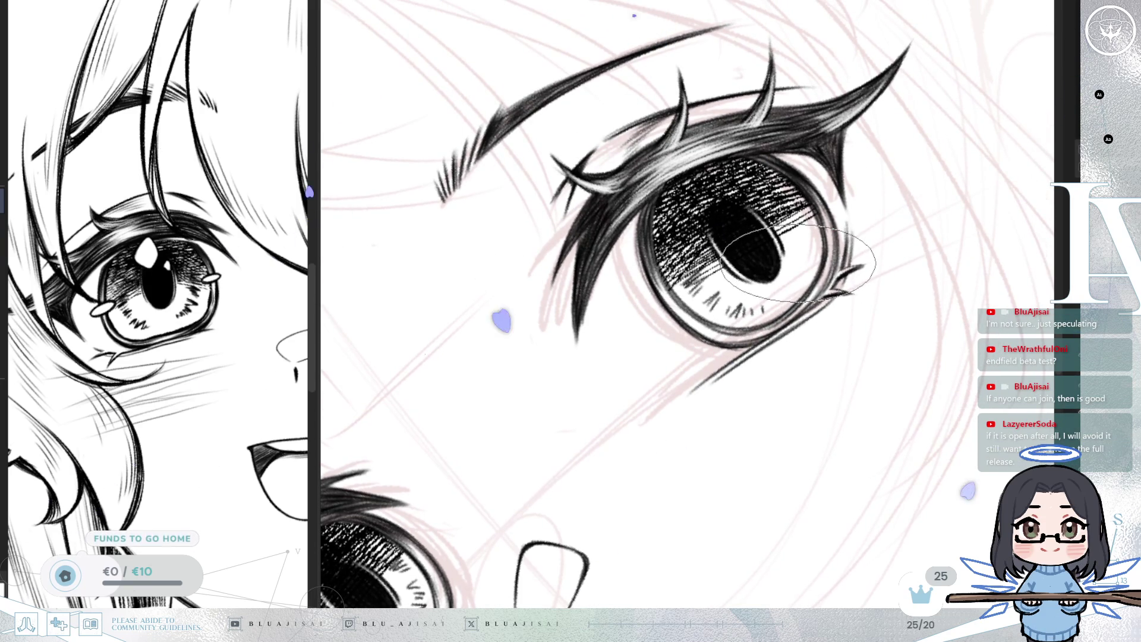
drag(800, 262, 790, 236)
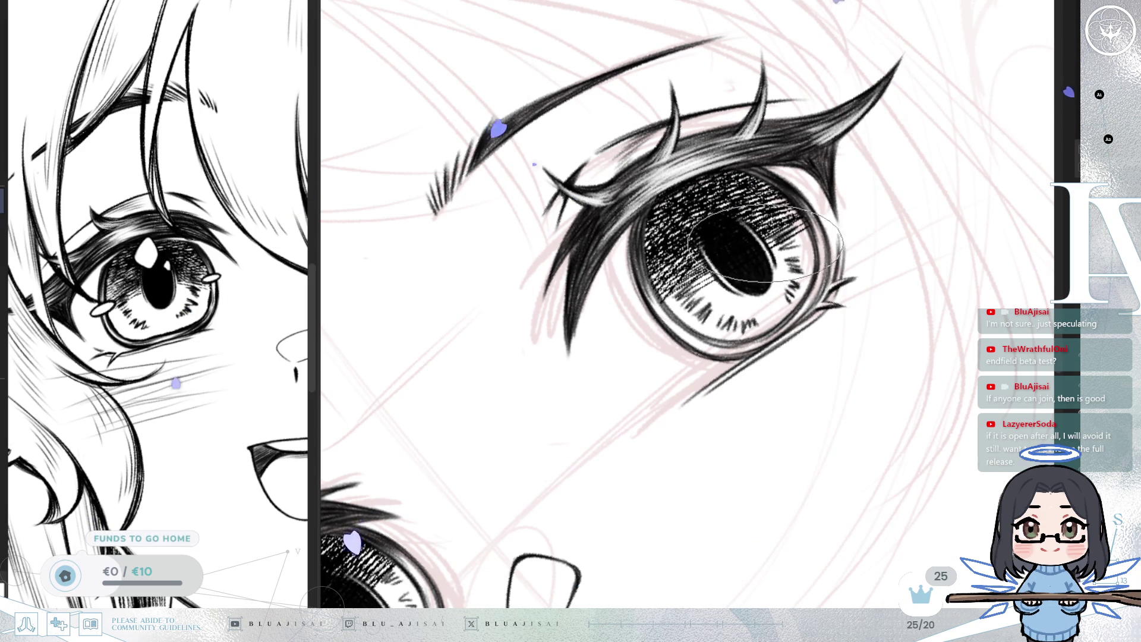
scroll(761, 246, down, 3)
scroll(758, 288, up, 3)
drag(755, 289, 720, 286)
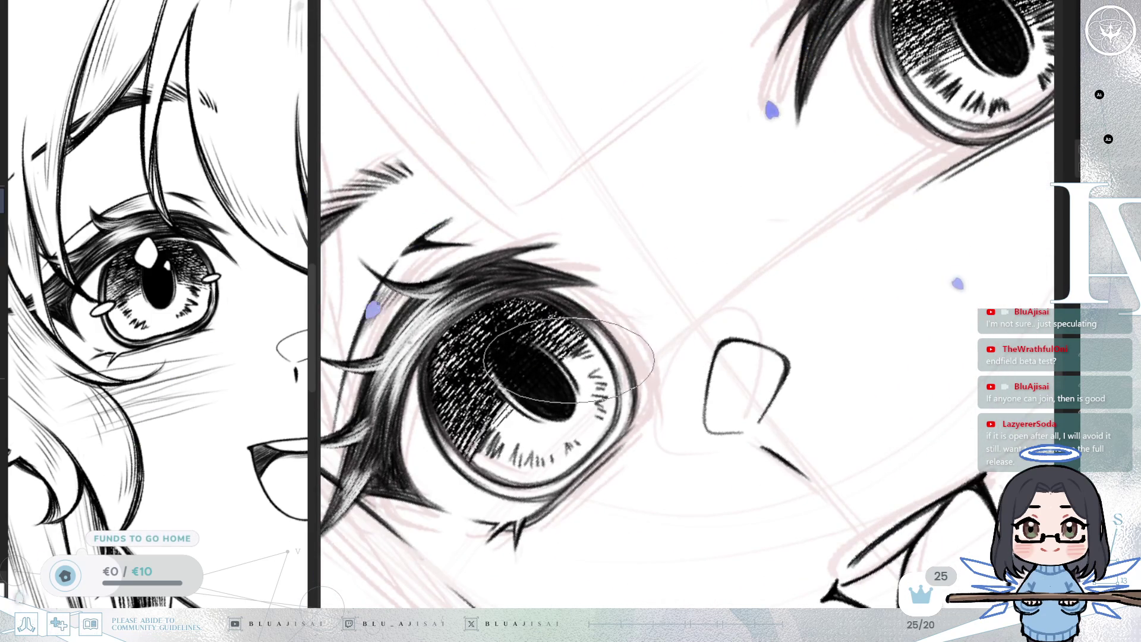
drag(595, 370, 603, 402)
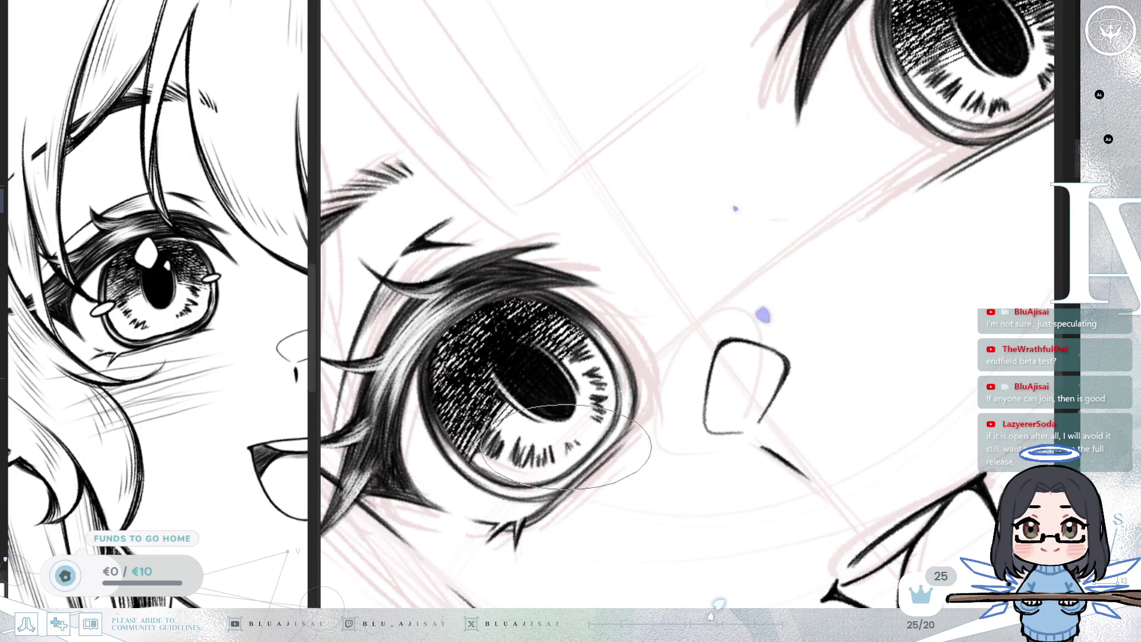
drag(631, 416, 689, 376)
scroll(689, 376, down, 5)
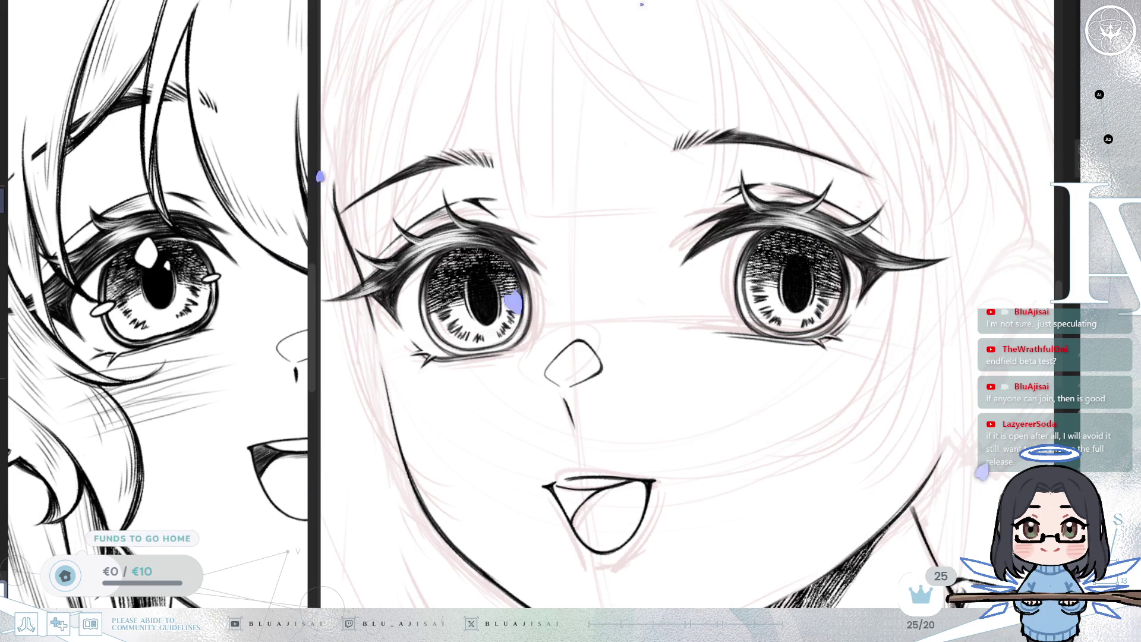
scroll(547, 268, up, 4)
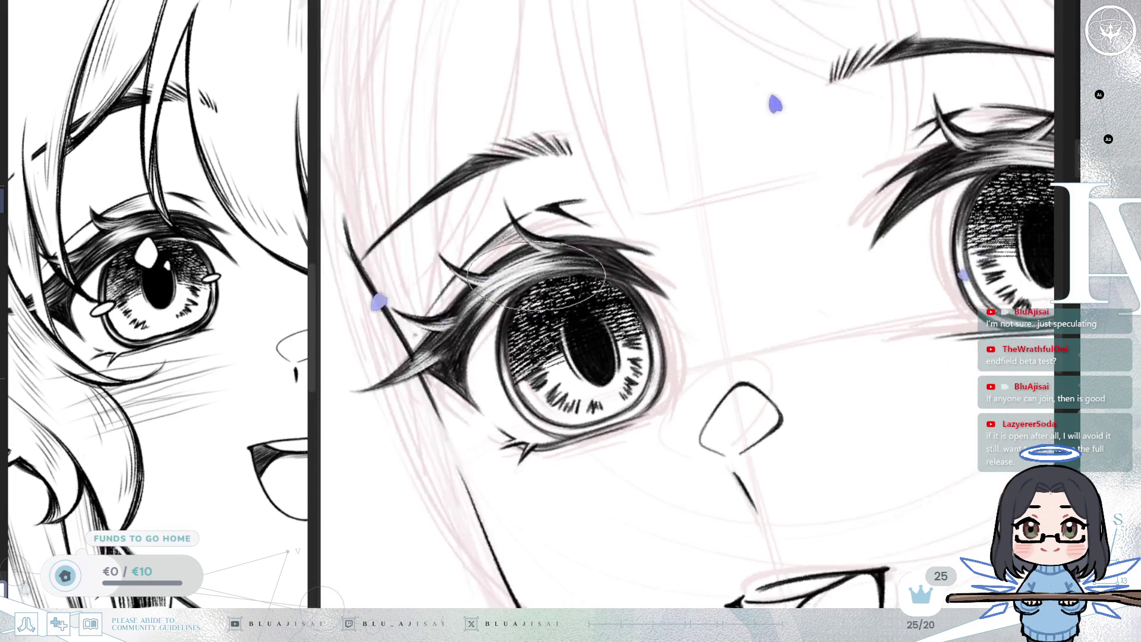
scroll(547, 268, up, 1)
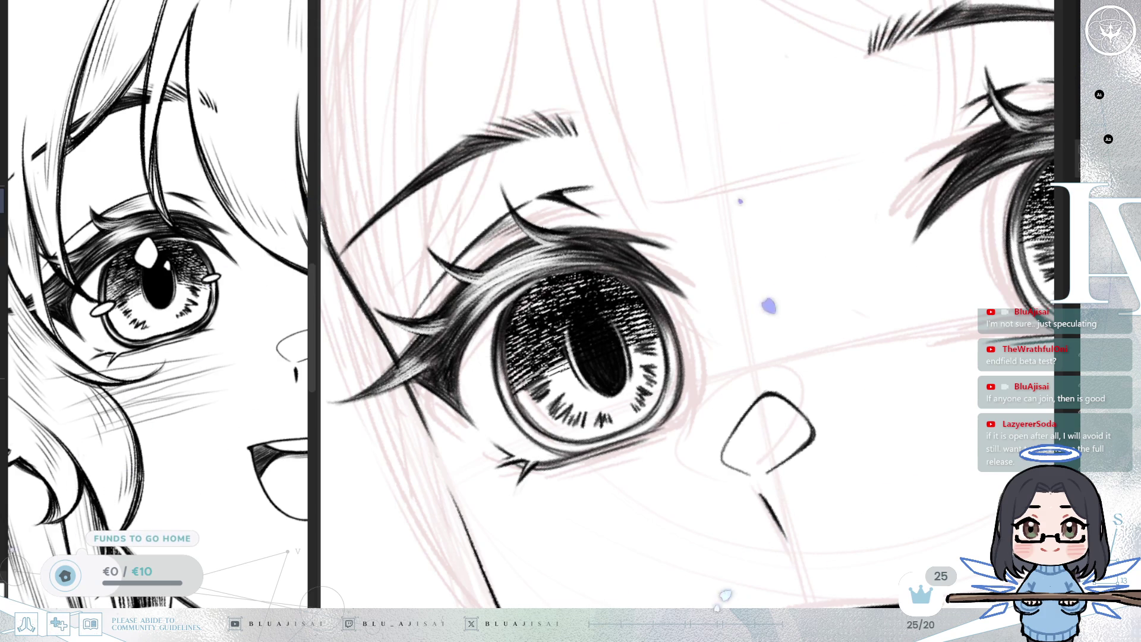
drag(703, 253, 704, 252)
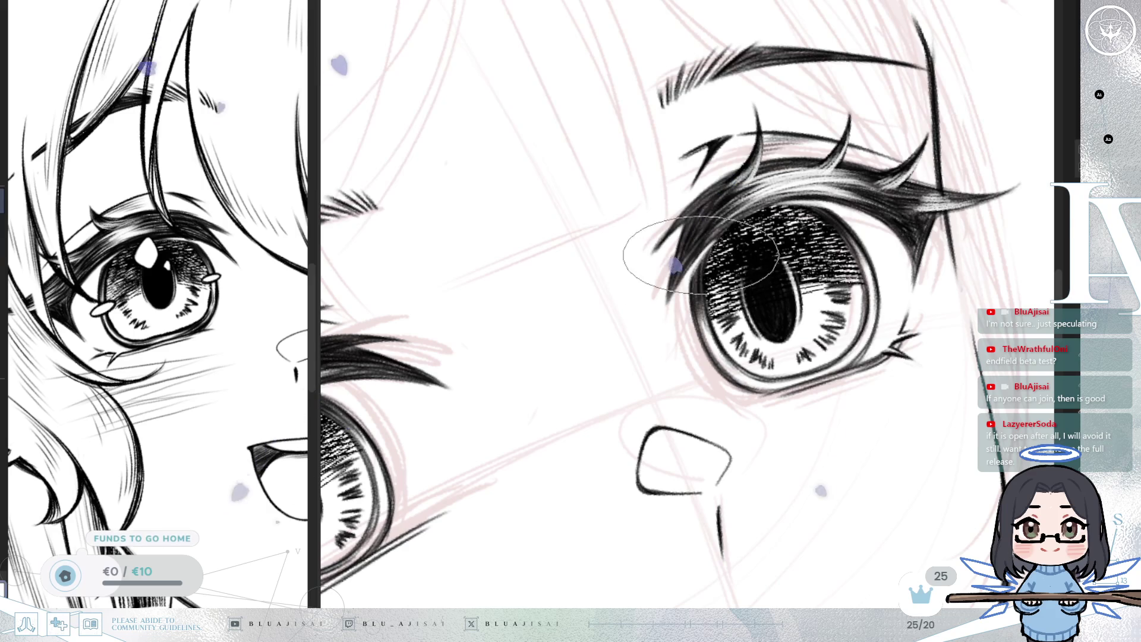
drag(666, 312, 628, 324)
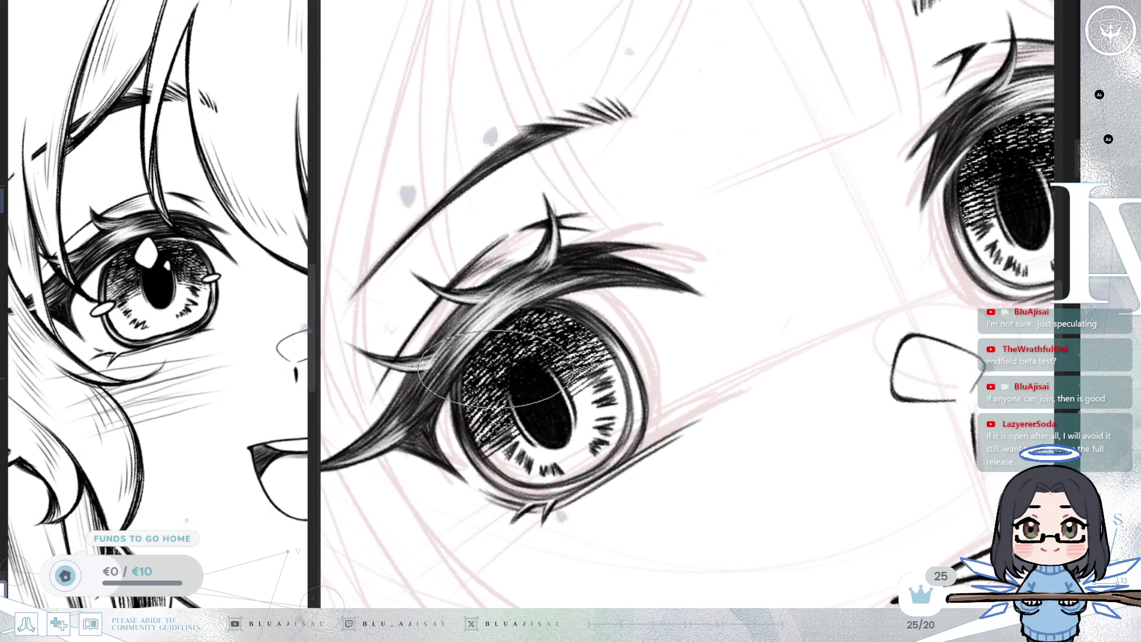
drag(470, 381, 502, 371)
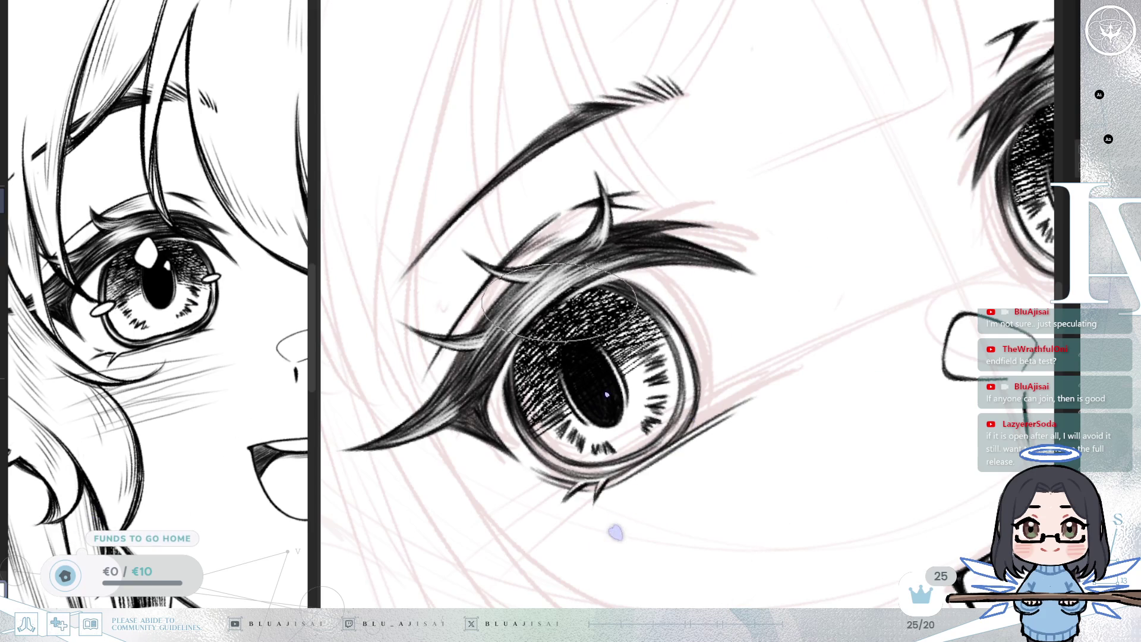
scroll(811, 254, down, 5)
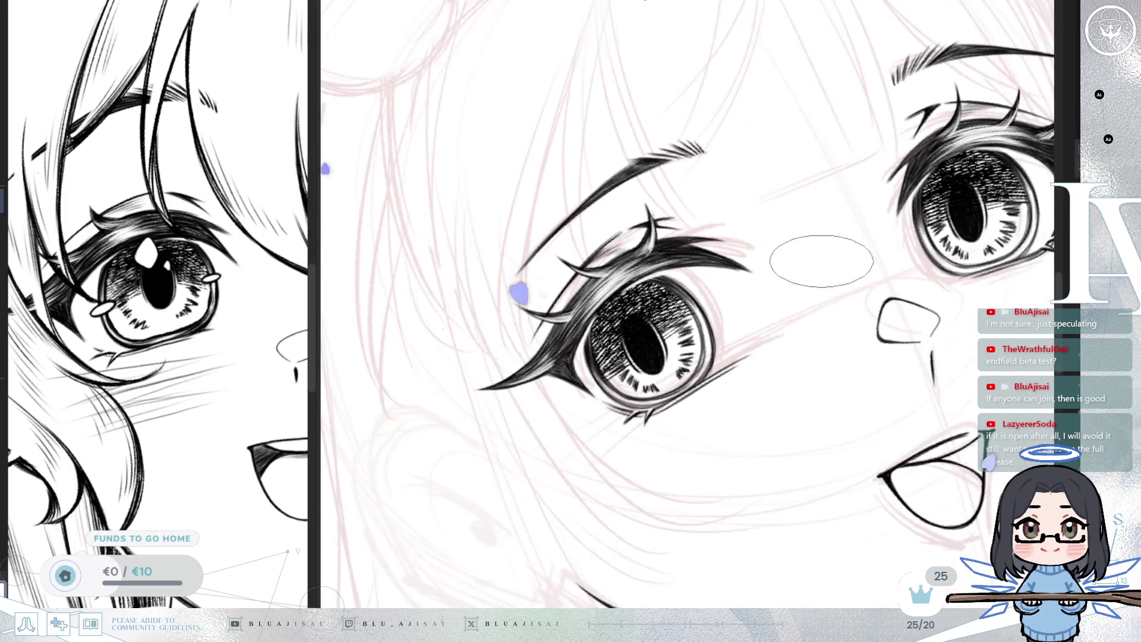
drag(878, 375, 803, 368)
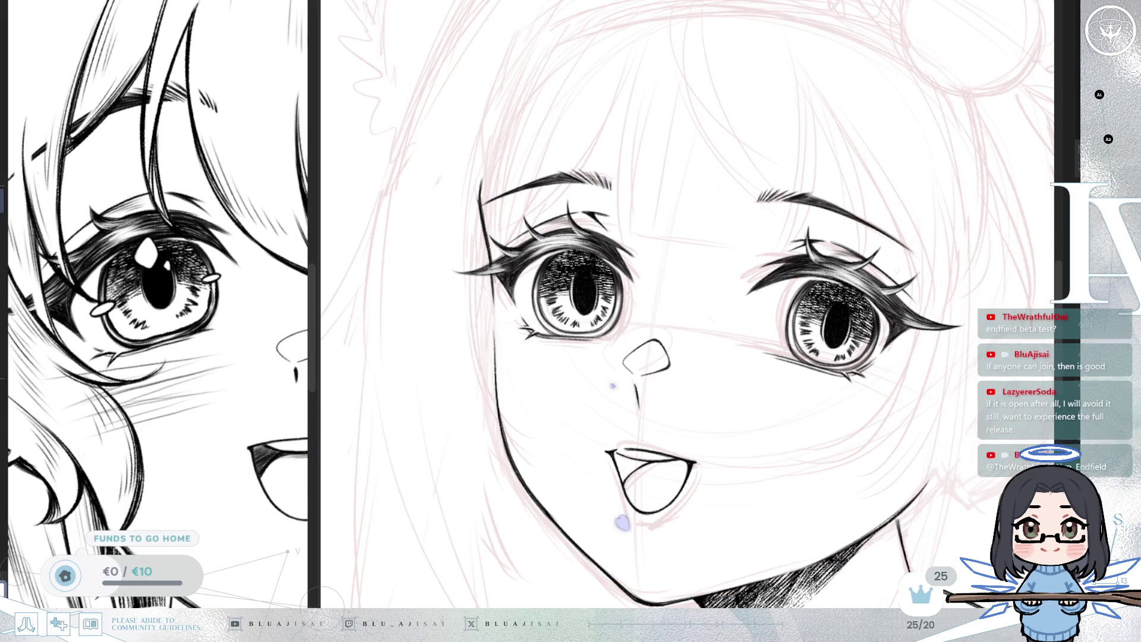
- Zoom in and pan to recentre the face on the left eye
scroll(659, 404, up, 3)
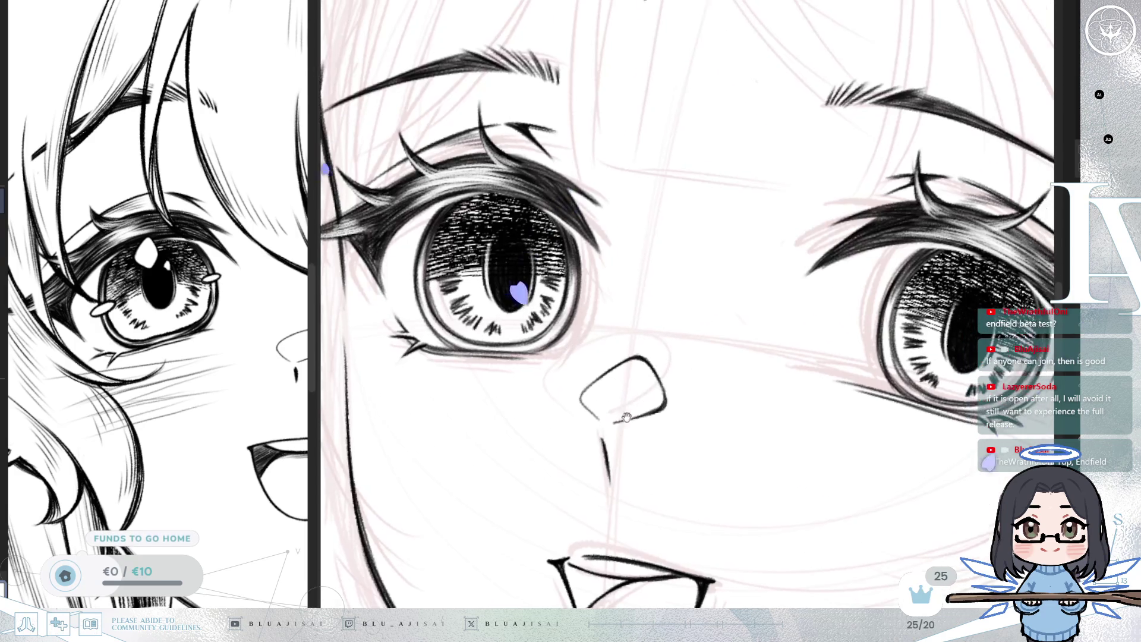
drag(658, 405, 678, 426)
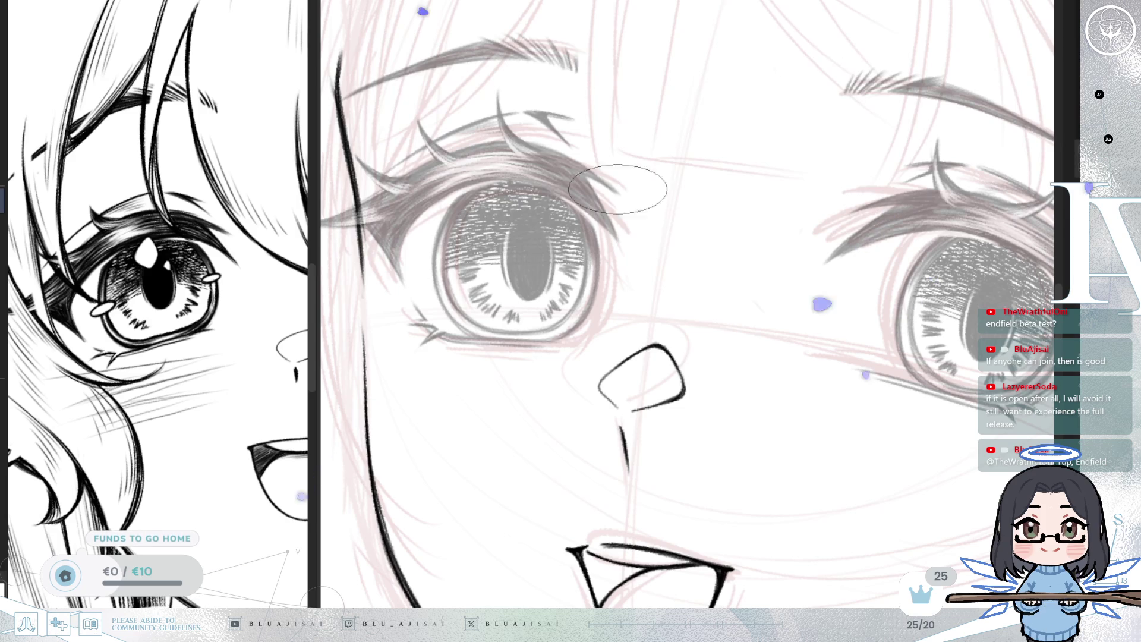
scroll(535, 216, up, 1)
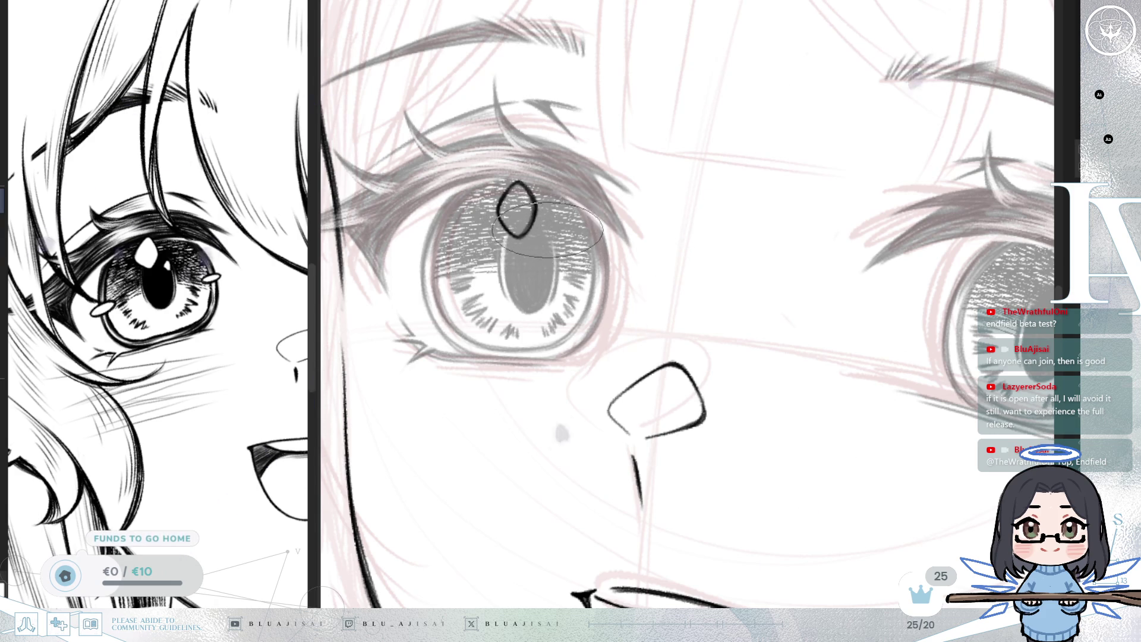
- Redraw the small circle highlight beside the diamond and shrink the brush
key(ctrl+z)
key(ctrl+z)
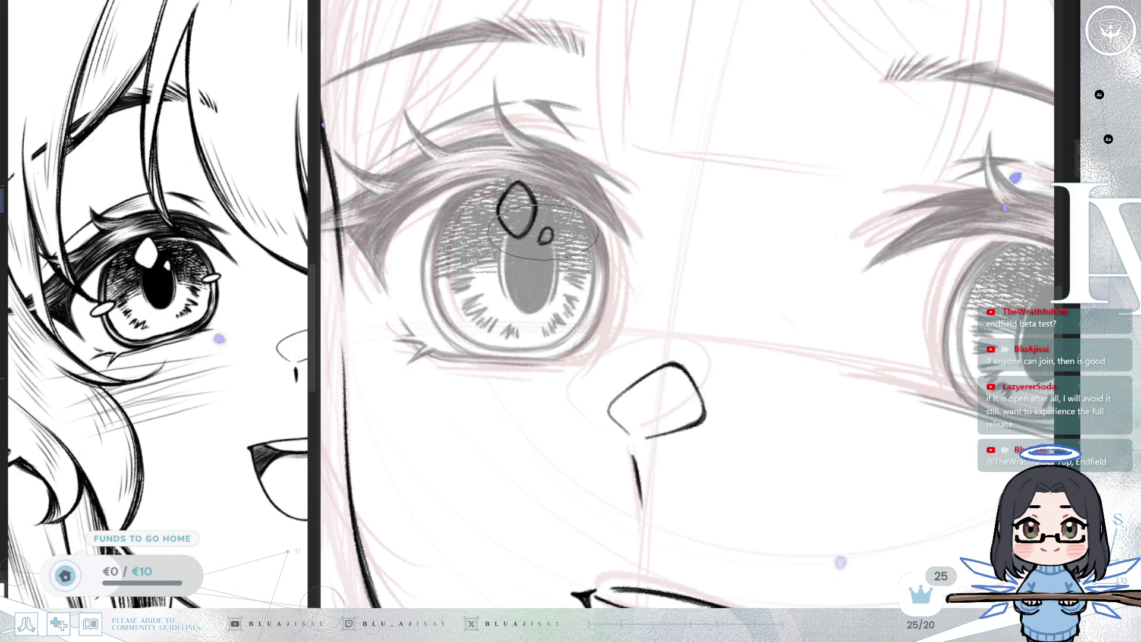
drag(543, 235, 544, 233)
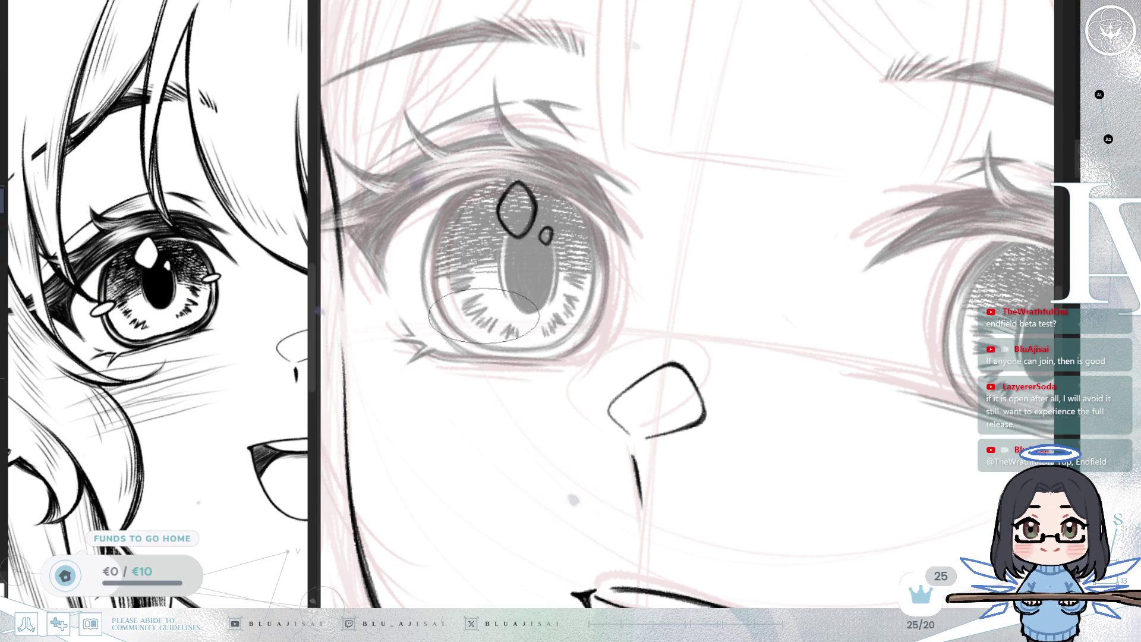
key(bracketleft)
key(bracketleft)
key(bracketleft)
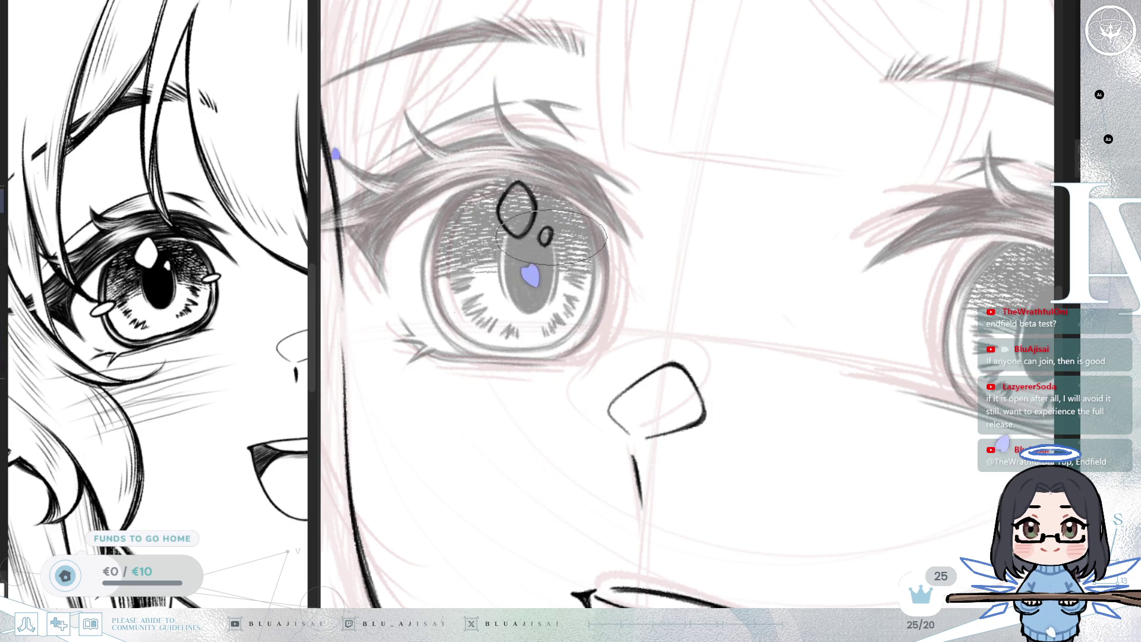
mouse_move(535, 250)
mouse_down()
mouse_move(549, 263)
mouse_move(531, 350)
mouse_move(552, 336)
mouse_up()
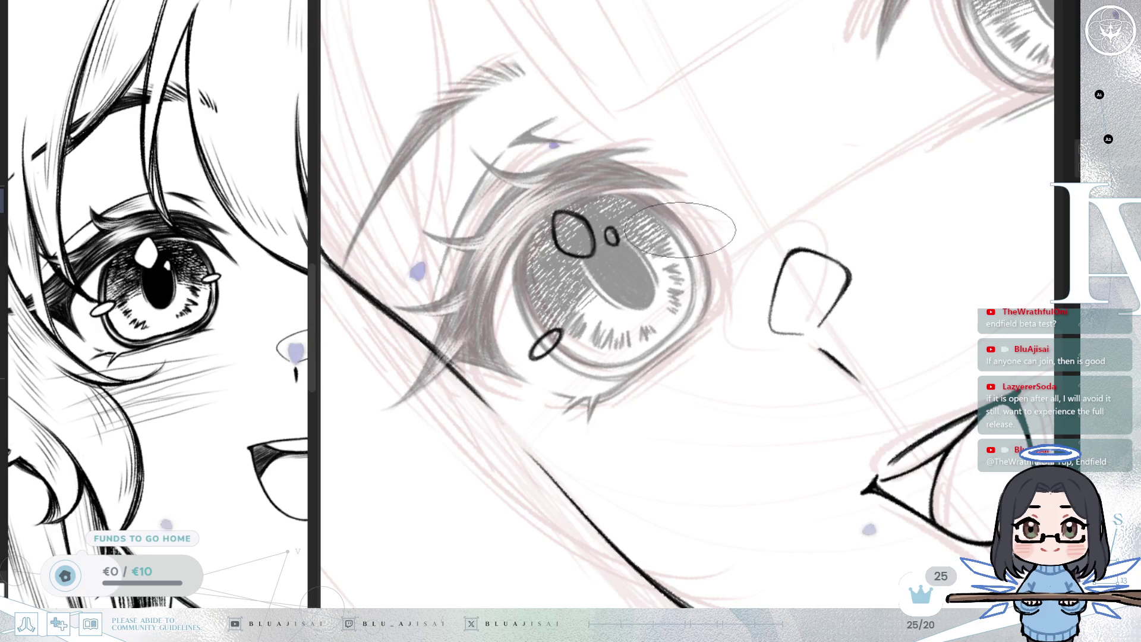
- Draw a small oval highlight in the iris's upper right and mirror the view to check it
drag(684, 229, 672, 241)
key(ctrl+z)
mouse_move(681, 231)
mouse_down()
mouse_move(675, 238)
mouse_move(845, 250)
mouse_up()
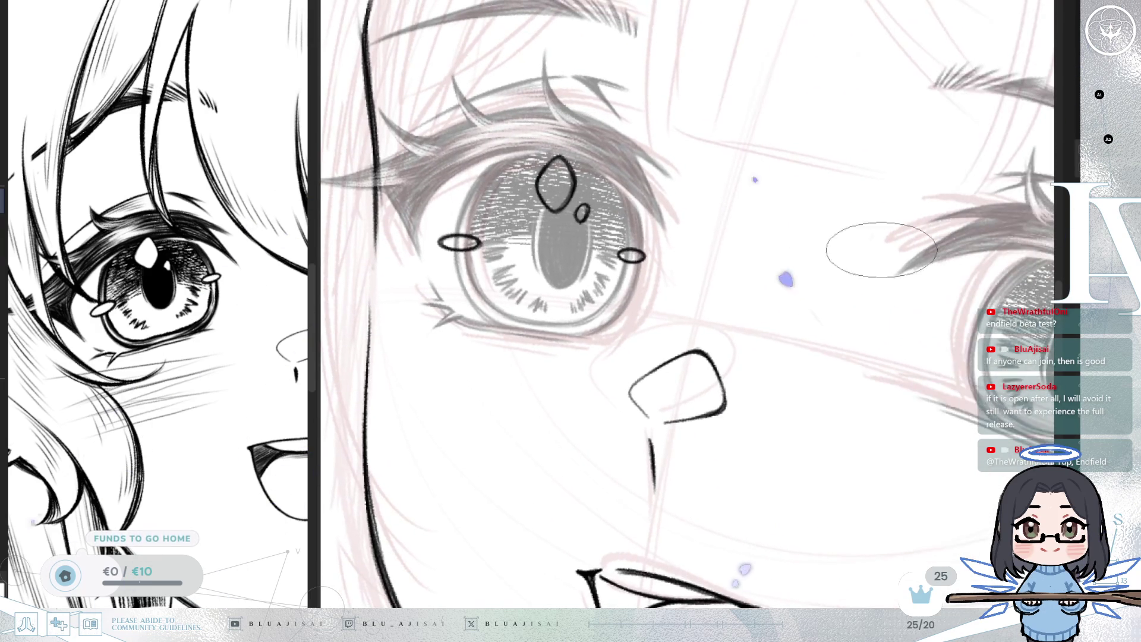
key(m)
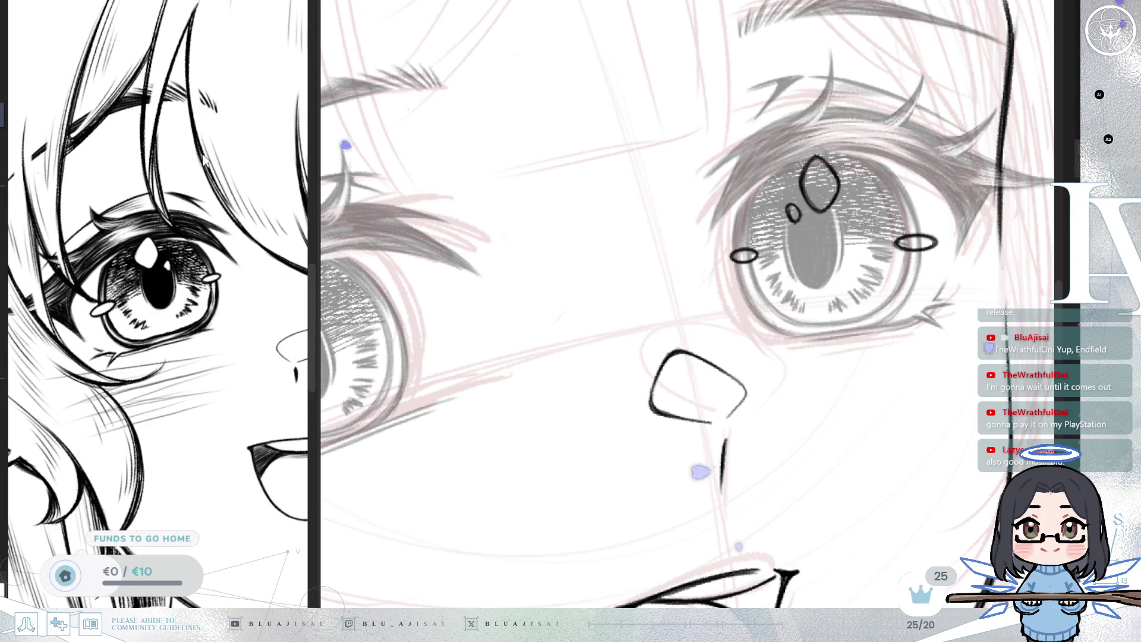
mouse_move(746, 227)
mouse_down()
mouse_move(784, 279)
mouse_move(767, 276)
mouse_up()
- Reposition the small oval, then shift the diamond and small circle highlights slightly left
key(ctrl+t)
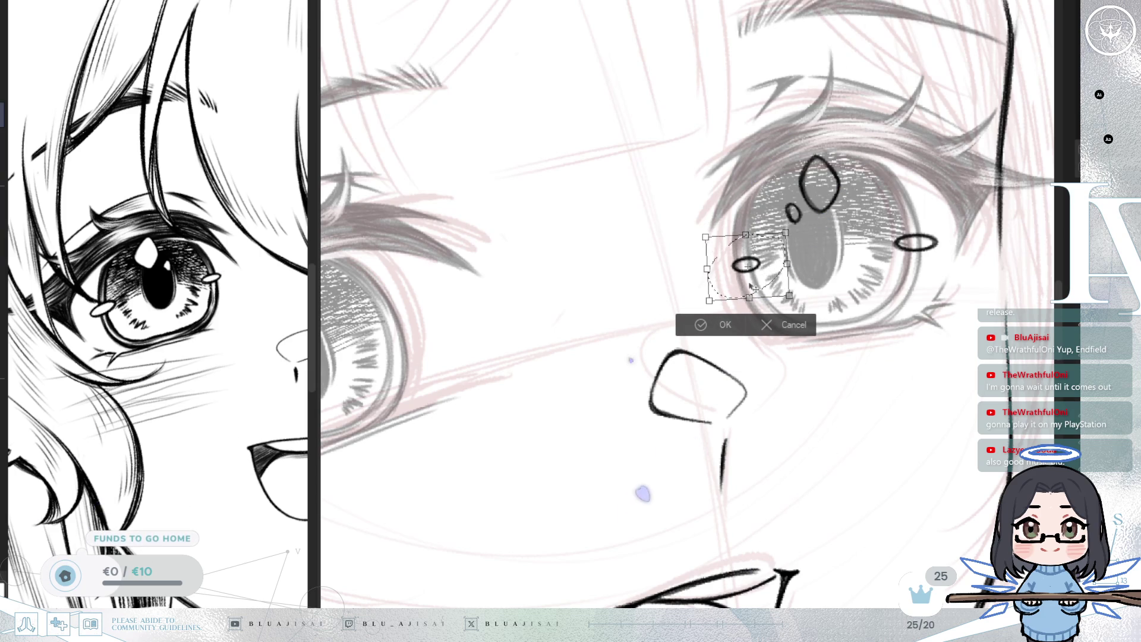
click(707, 321)
key(ctrl+d)
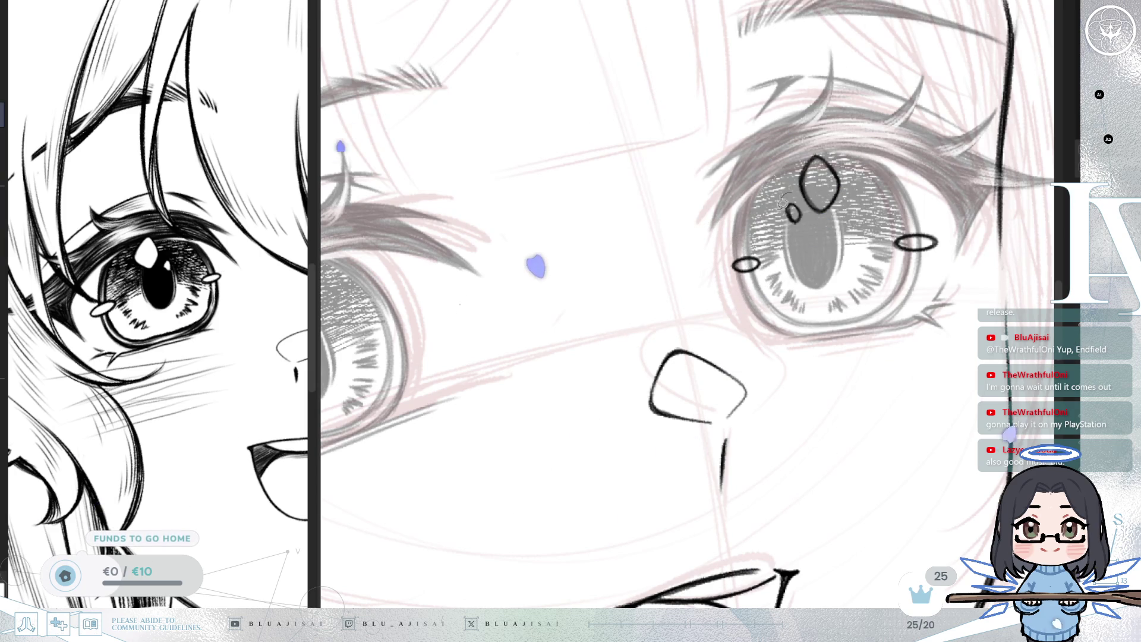
drag(806, 206, 791, 195)
mouse_move(836, 132)
mouse_down()
mouse_move(770, 178)
mouse_move(862, 205)
mouse_move(835, 135)
mouse_up()
mouse_move(845, 209)
mouse_down()
mouse_move(770, 206)
mouse_move(838, 231)
mouse_up()
key(ctrl+d)
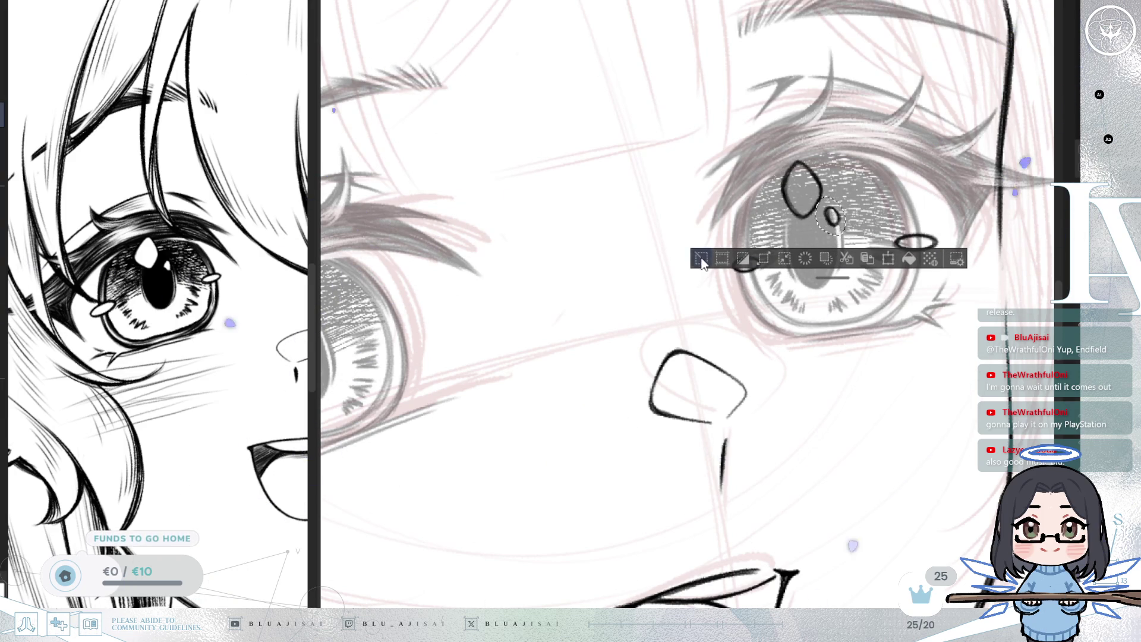
key(ctrl+d)
- Move the oval highlight at the eye's corner into its final position
drag(933, 224, 936, 222)
key(ctrl+t)
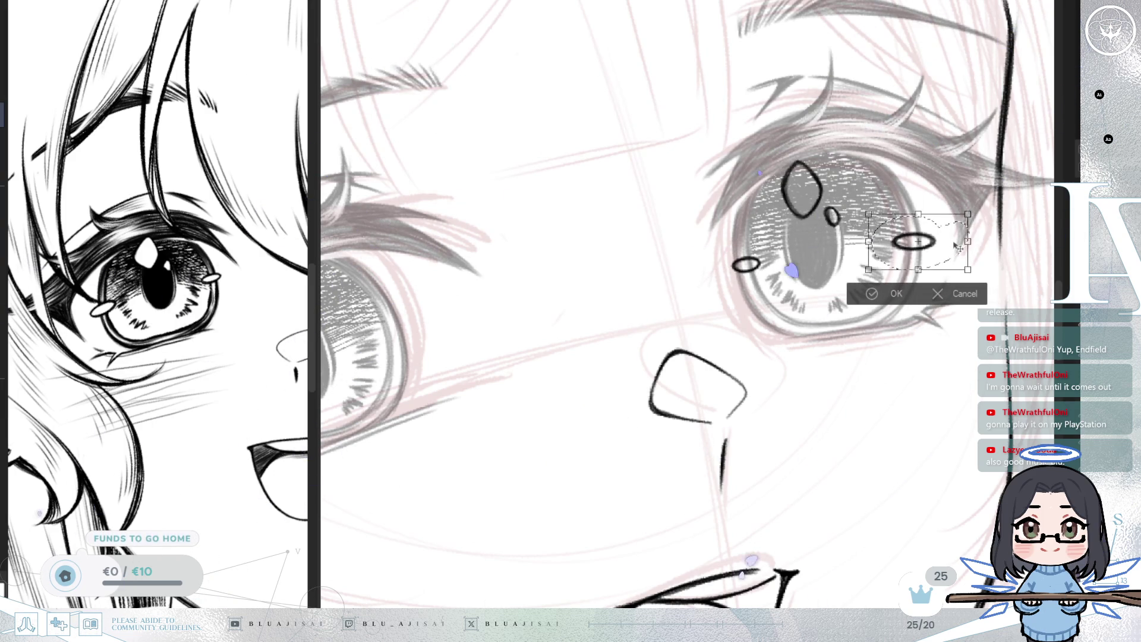
click(872, 293)
key(ctrl+d)
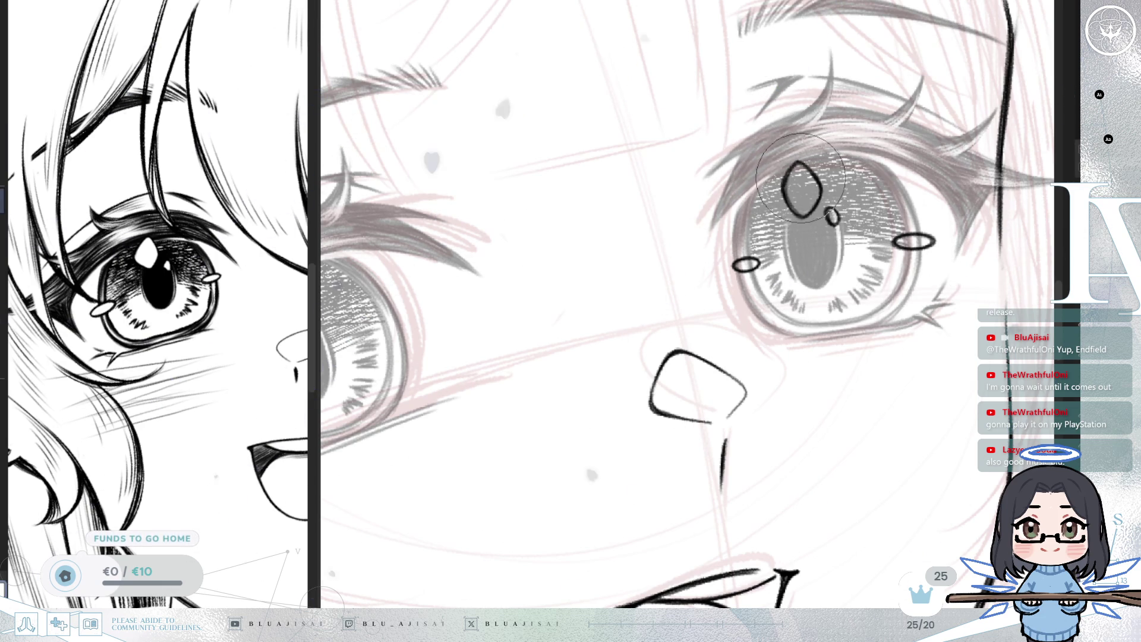
- Paint the large and oval highlights solid white and paste a copy of the highlights
drag(792, 192, 819, 187)
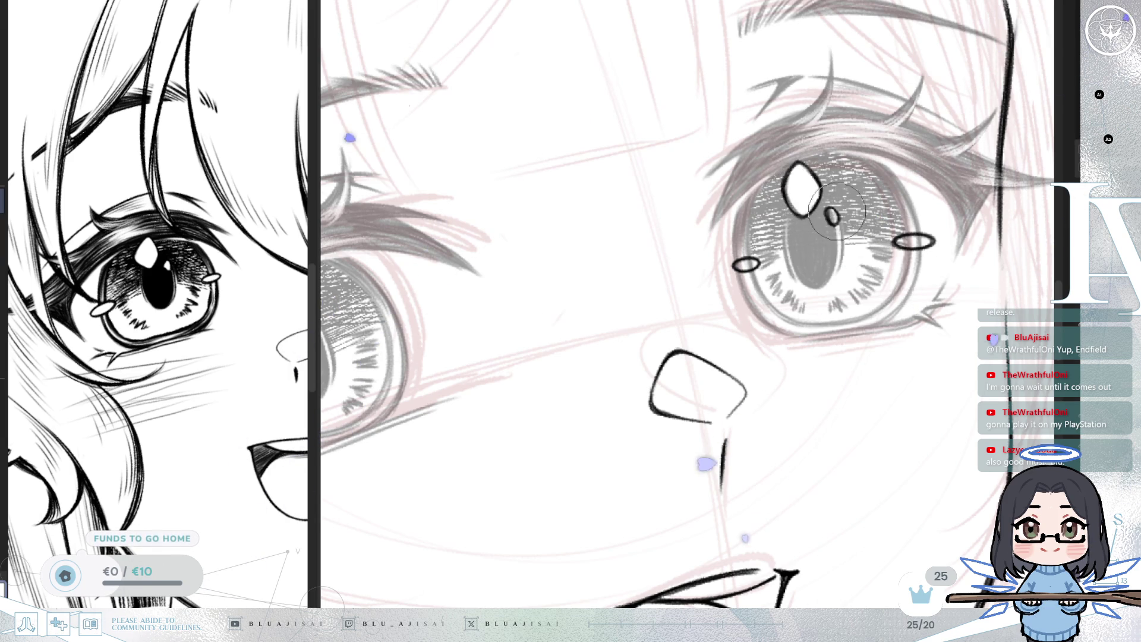
drag(899, 241, 919, 241)
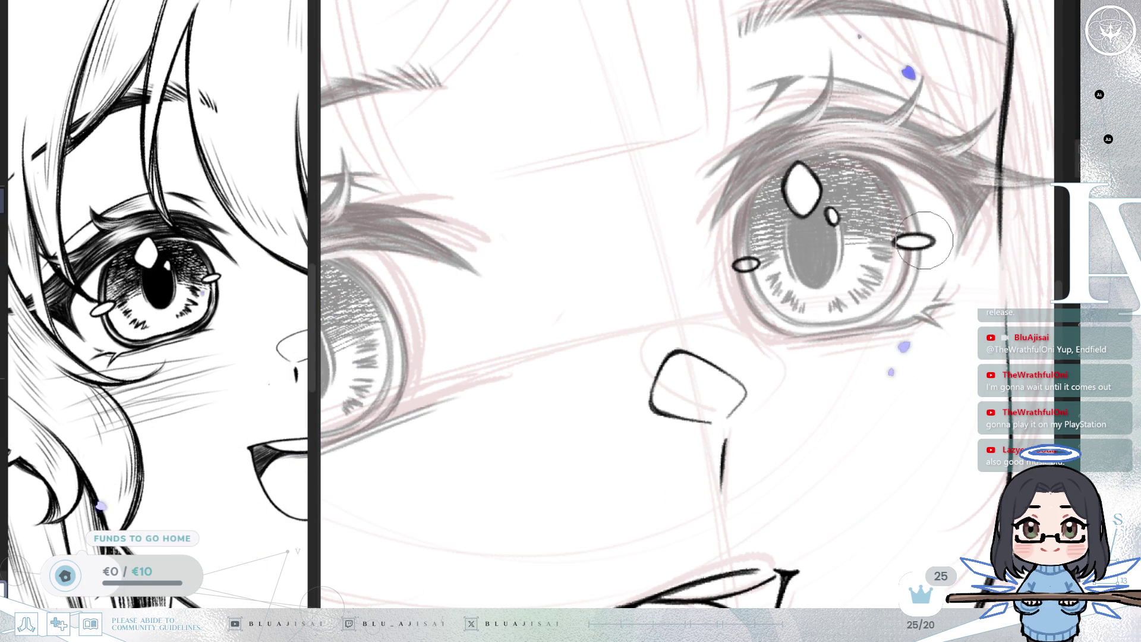
scroll(749, 265, down, 5)
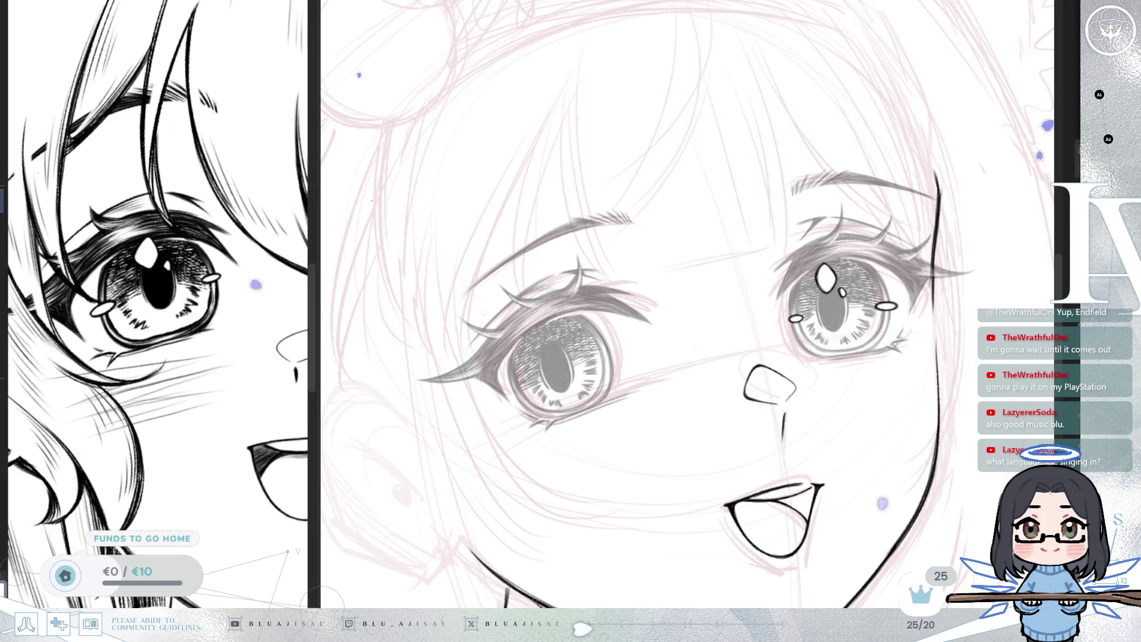
key(ctrl+v)
- Move the pasted highlights onto the left eye and stretch them to fit its iris
drag(594, 386, 600, 402)
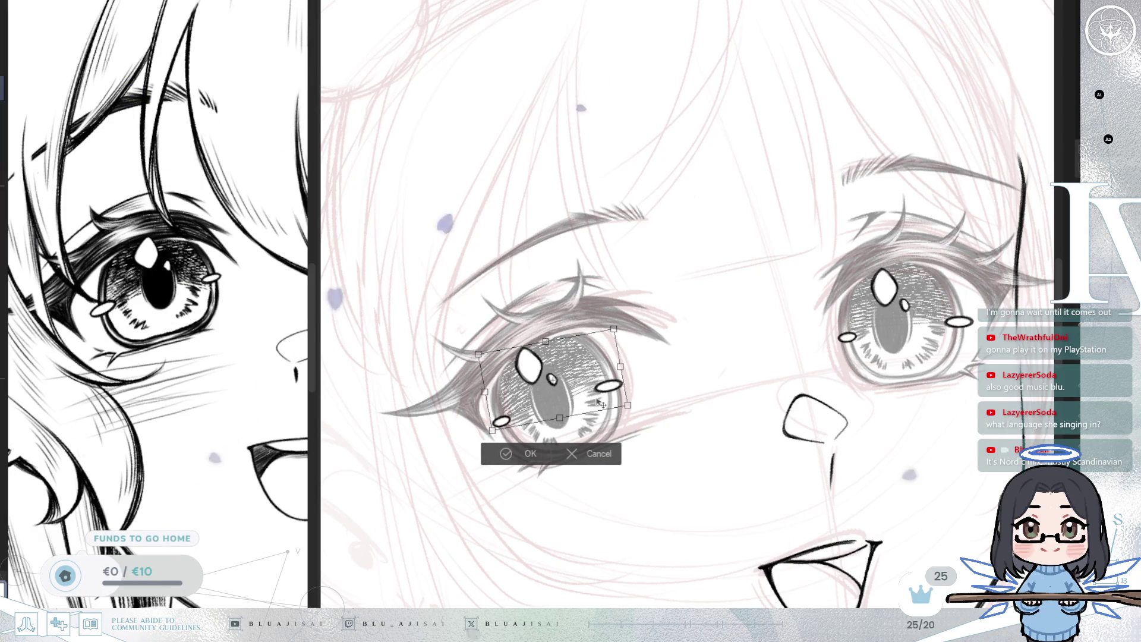
drag(493, 430, 493, 435)
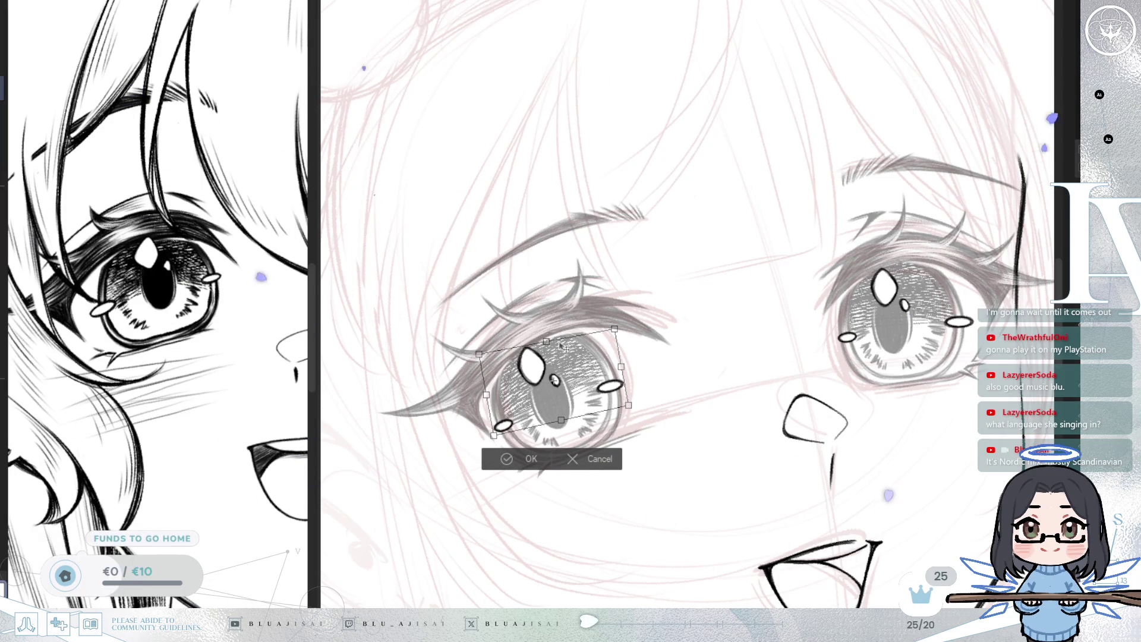
drag(615, 328, 616, 326)
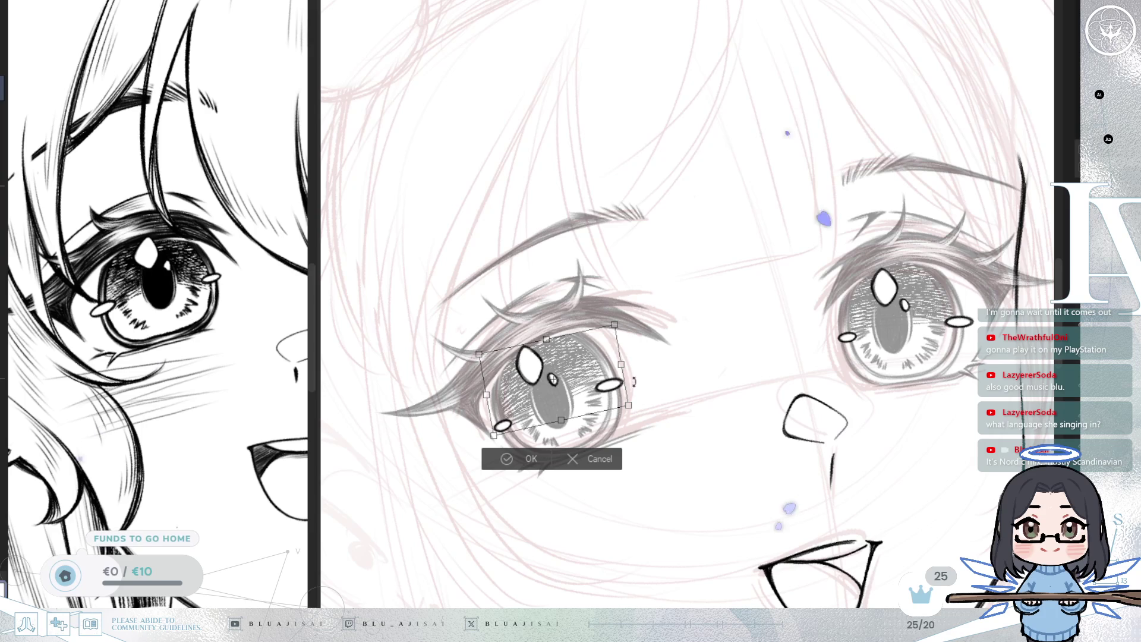
drag(630, 406, 633, 404)
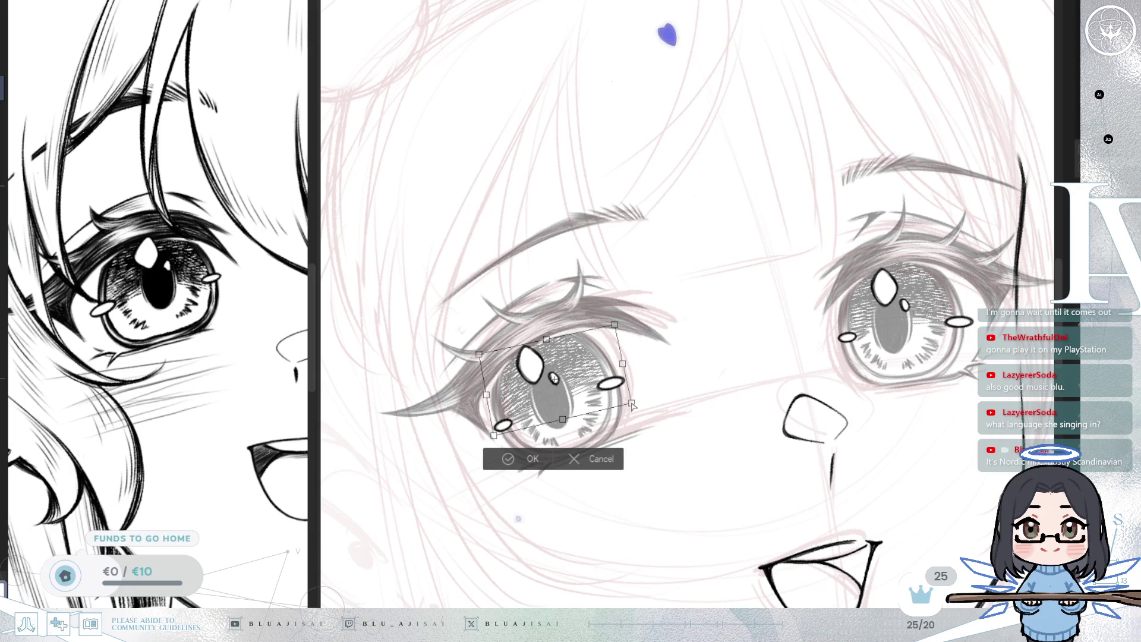
drag(479, 355, 476, 357)
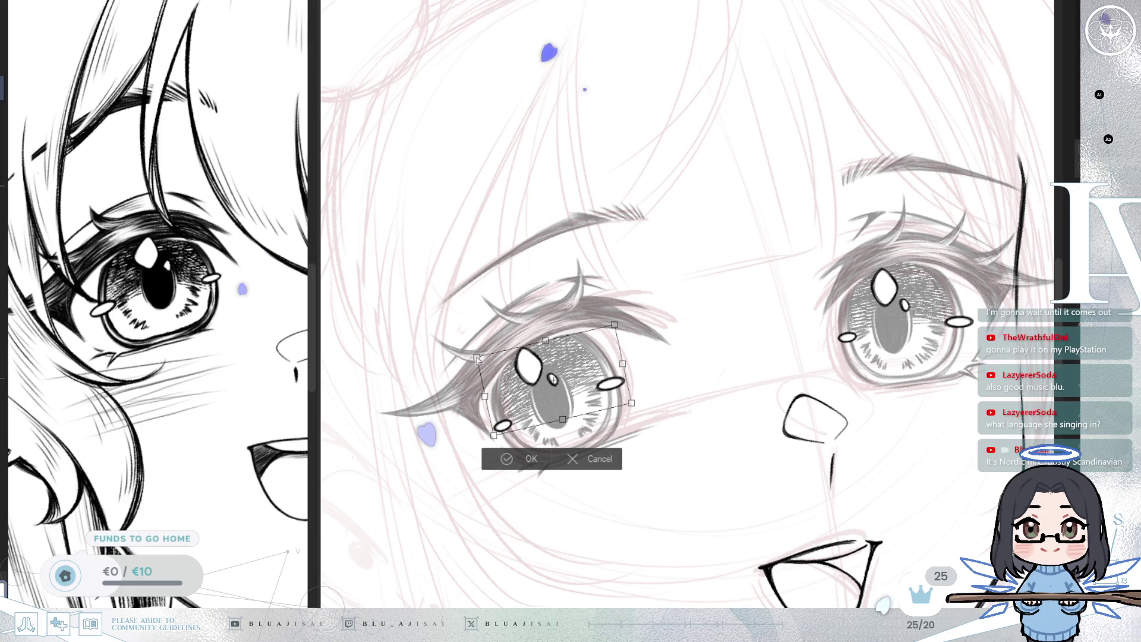
click(495, 457)
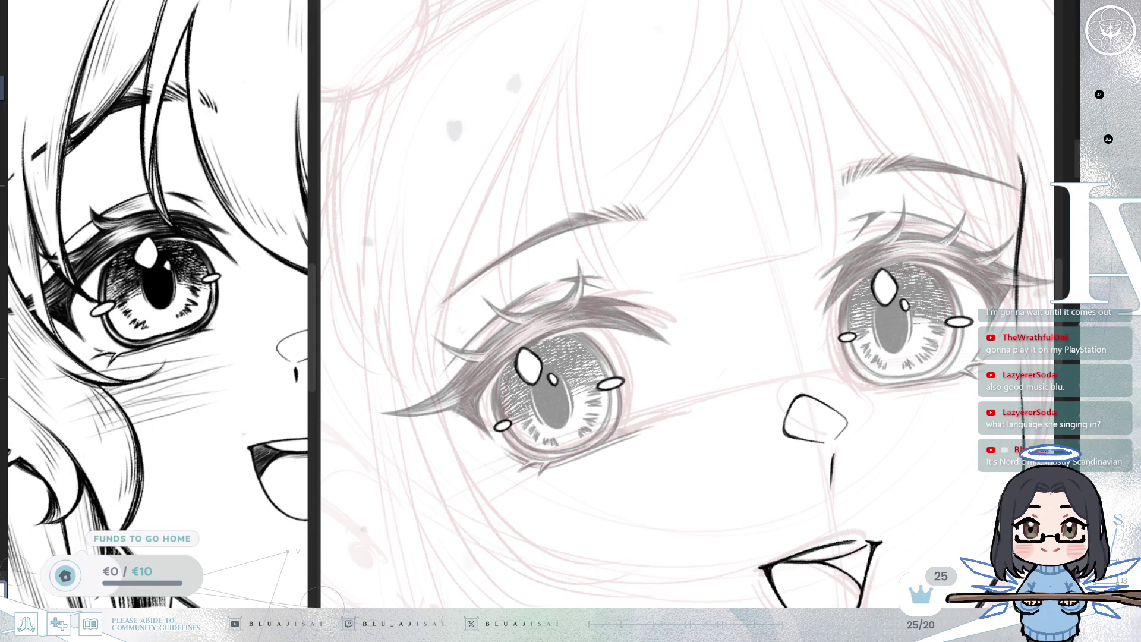
- Mirror the view and pan around the face to compare both eyes
scroll(935, 423, down, 4)
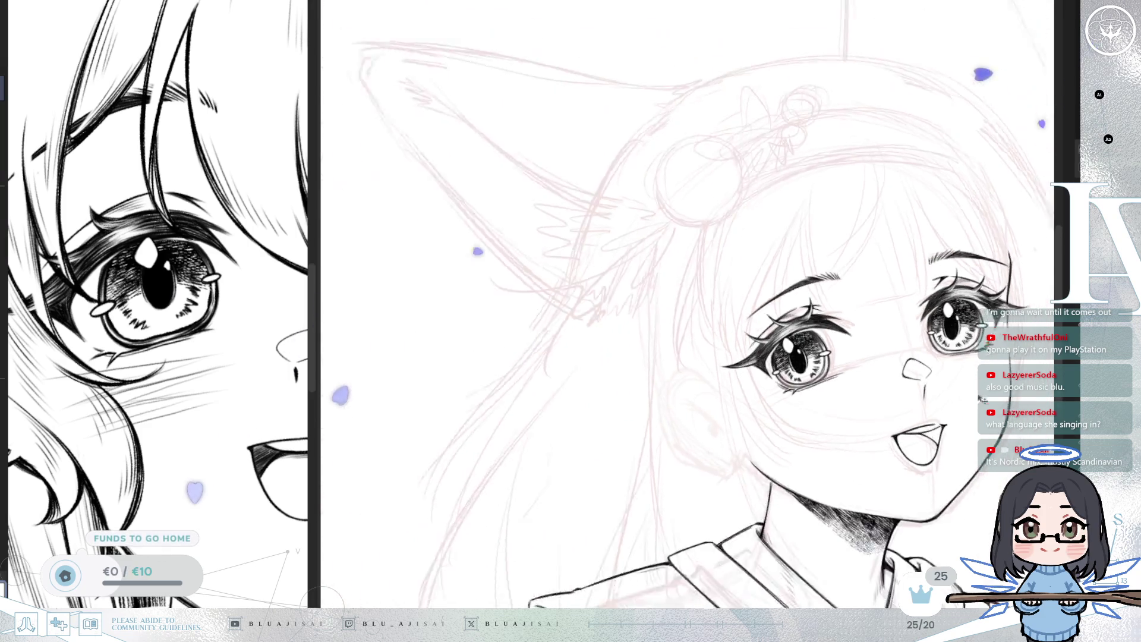
drag(936, 422, 866, 394)
key(h)
key(h)
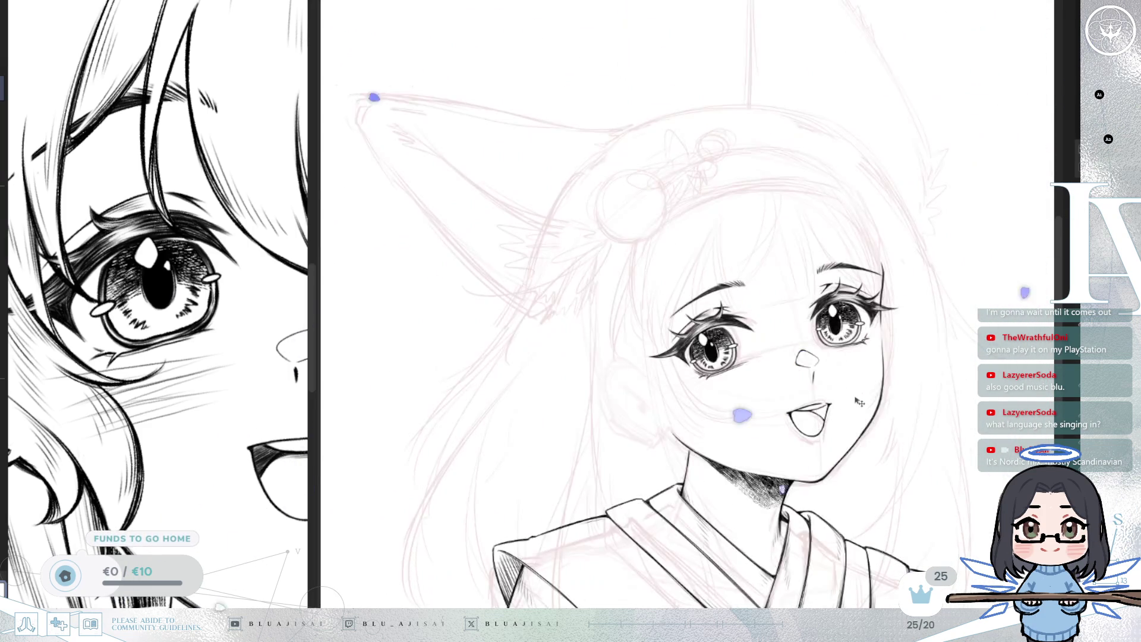
drag(953, 393, 893, 400)
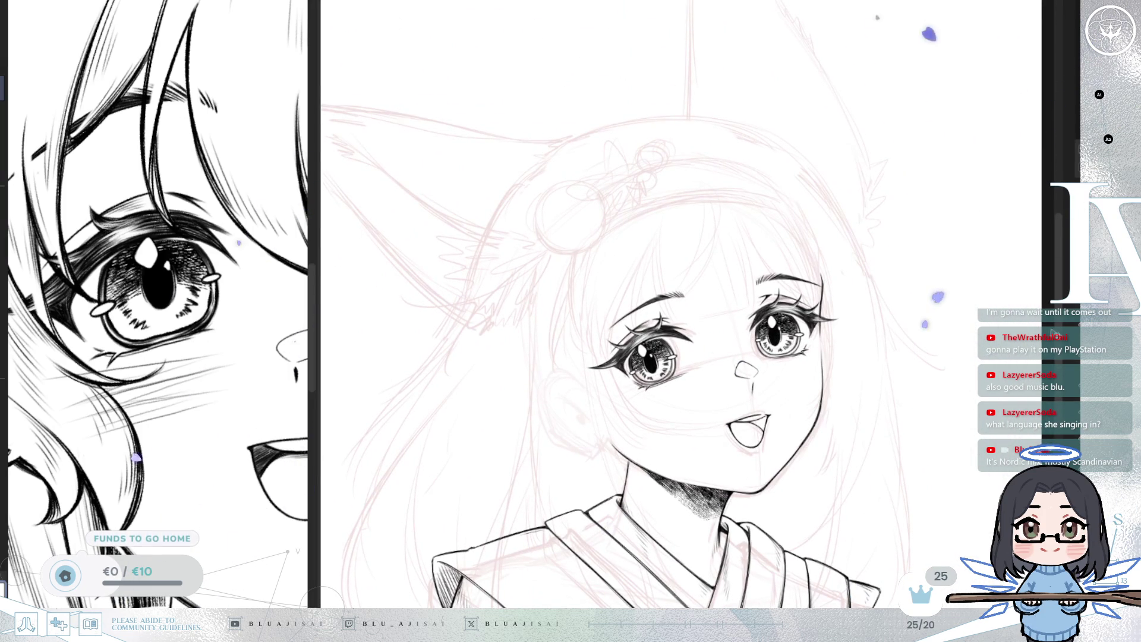
scroll(834, 427, up, 2)
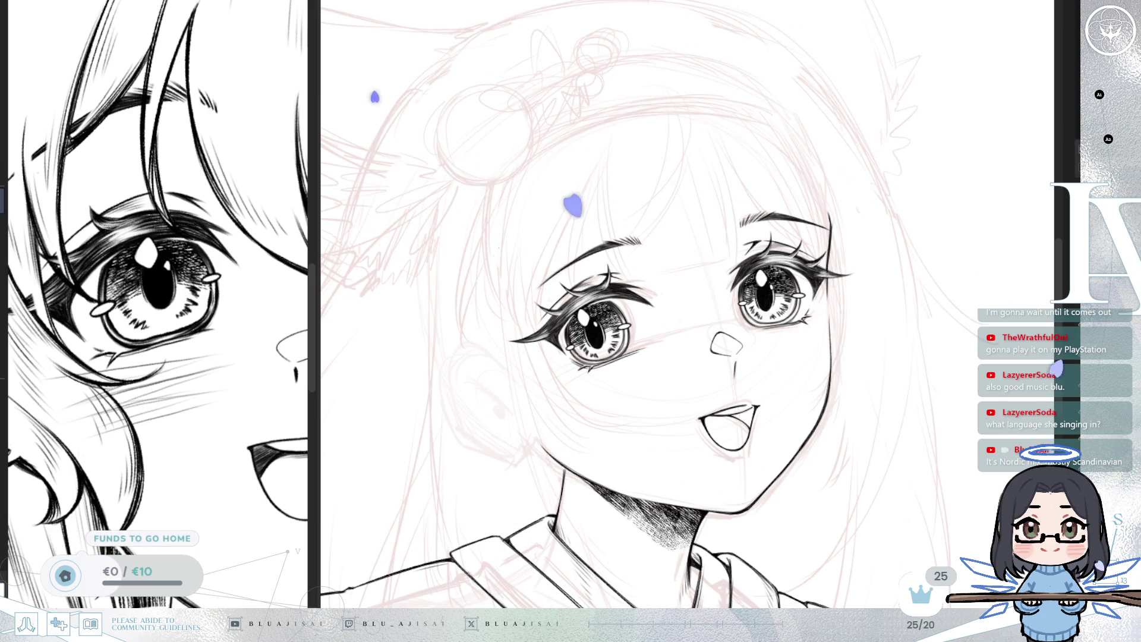
scroll(682, 355, up, 5)
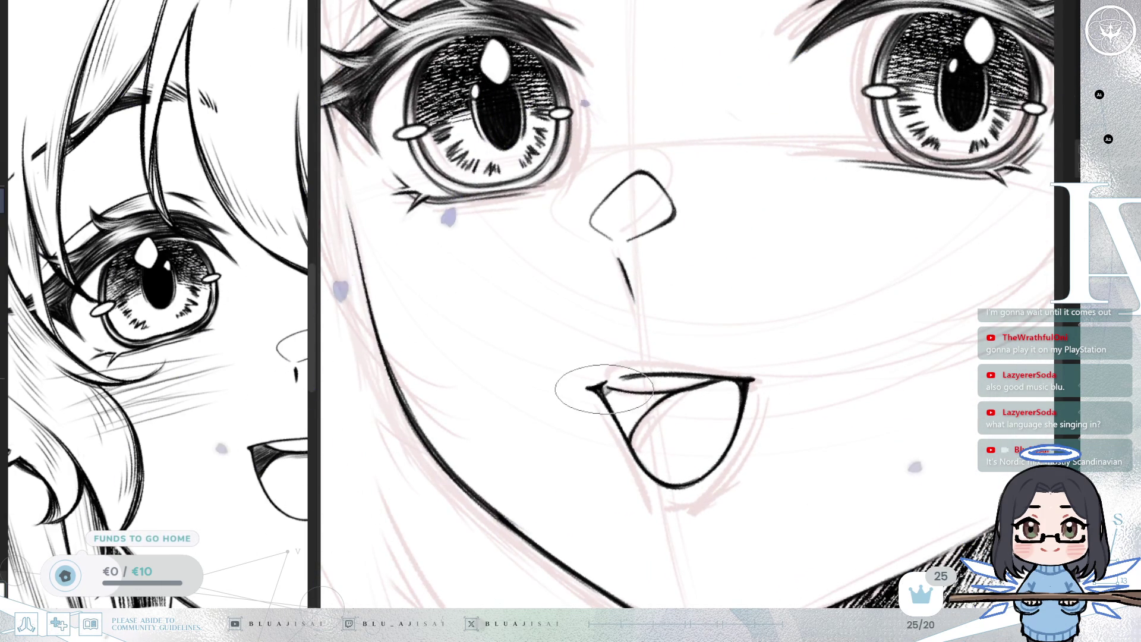
- Hatch dark shading into the open mouth's corner, then check it with a mirrored view
drag(614, 394, 613, 401)
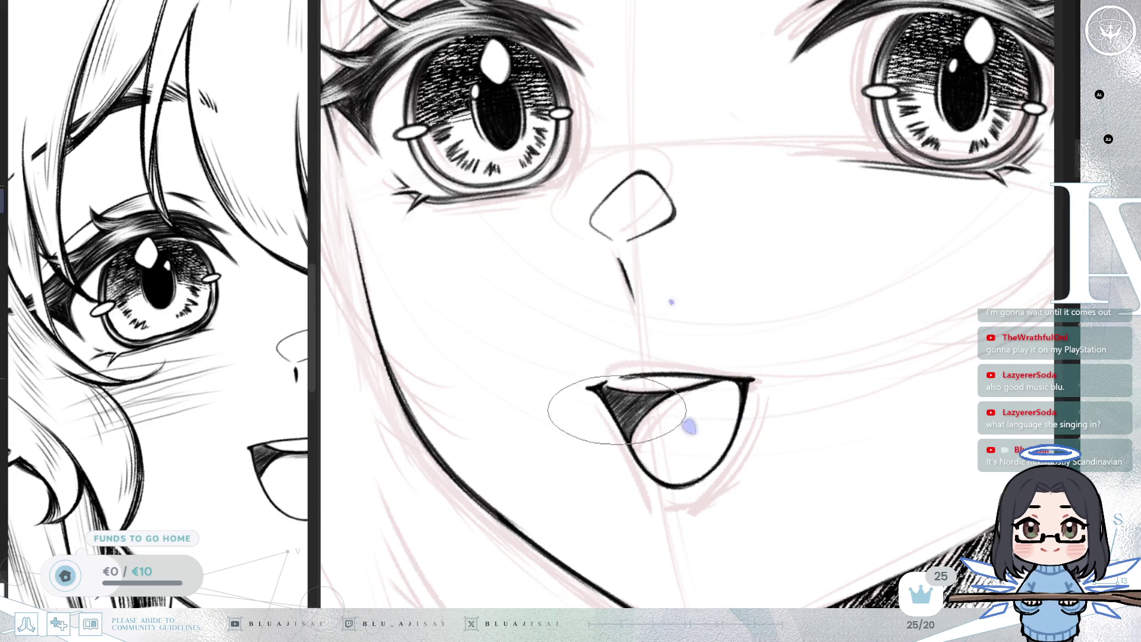
key(h)
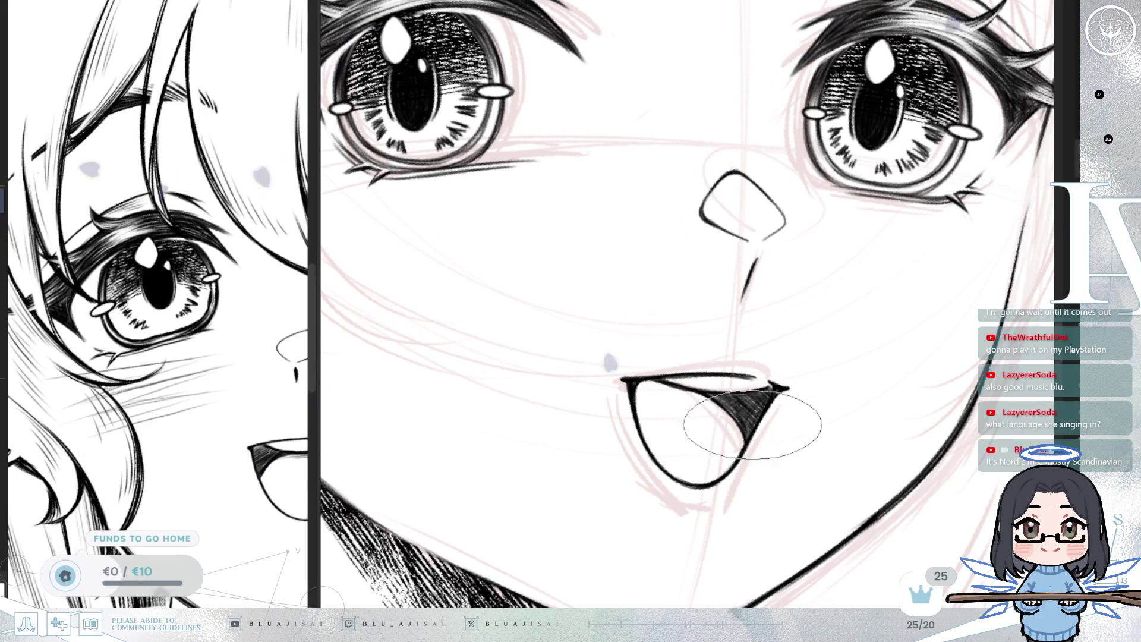
scroll(733, 412, down, 3)
drag(743, 411, 728, 484)
scroll(728, 485, down, 2)
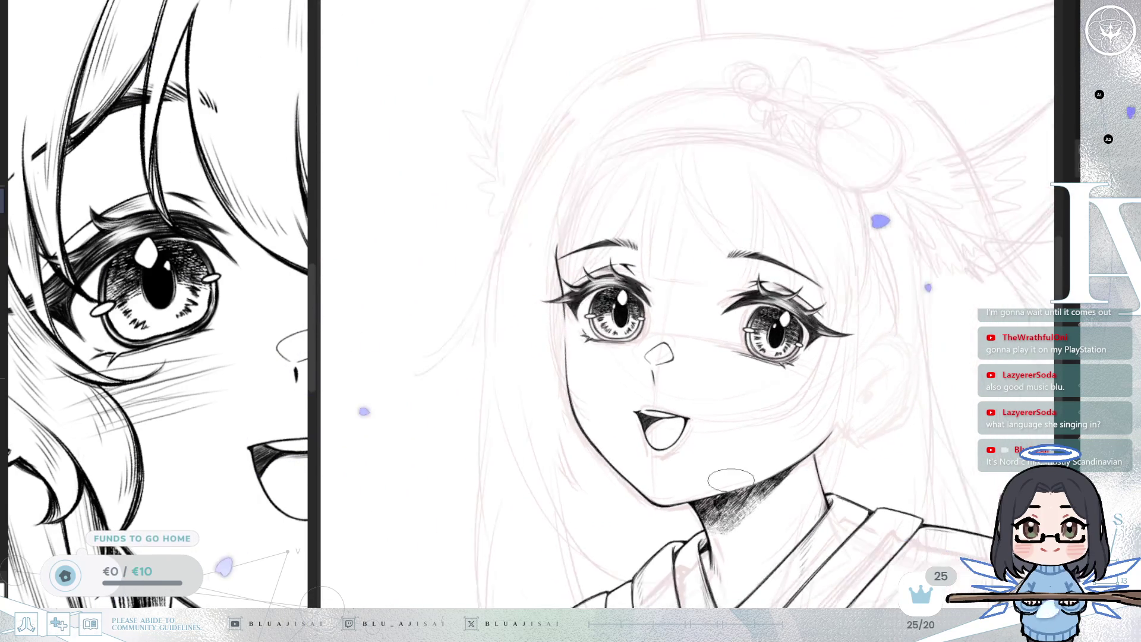
- Narrow the open mouth slightly from its right side with Ctrl+T, then check it mirrored
drag(785, 413, 721, 403)
drag(676, 504, 601, 604)
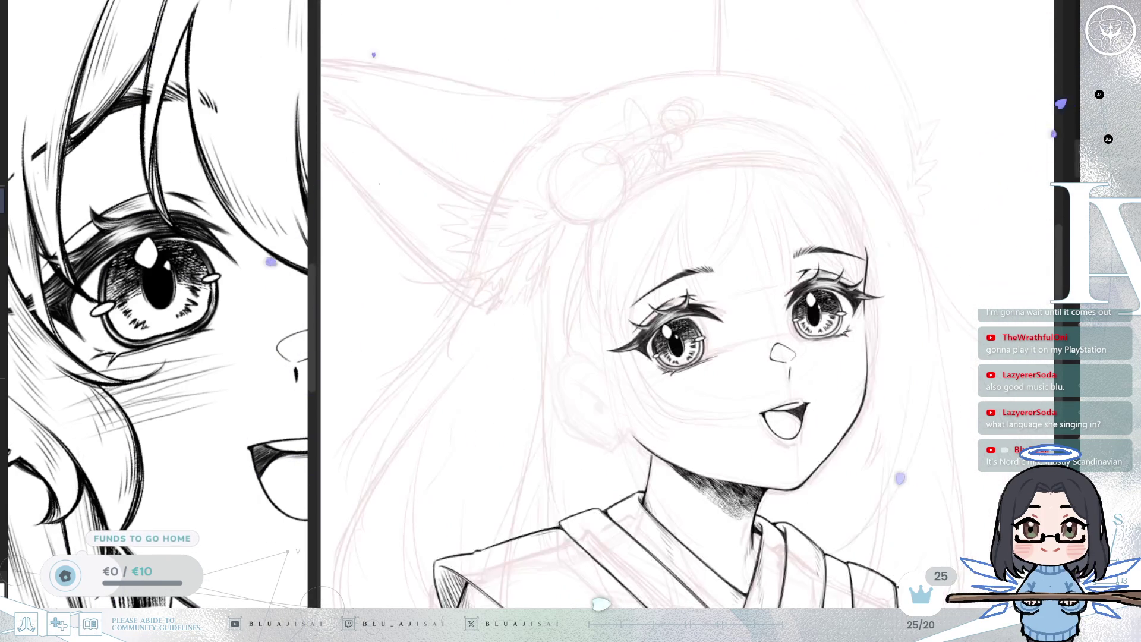
mouse_move(1006, 193)
mouse_down()
mouse_move(930, 26)
mouse_move(834, 202)
mouse_up()
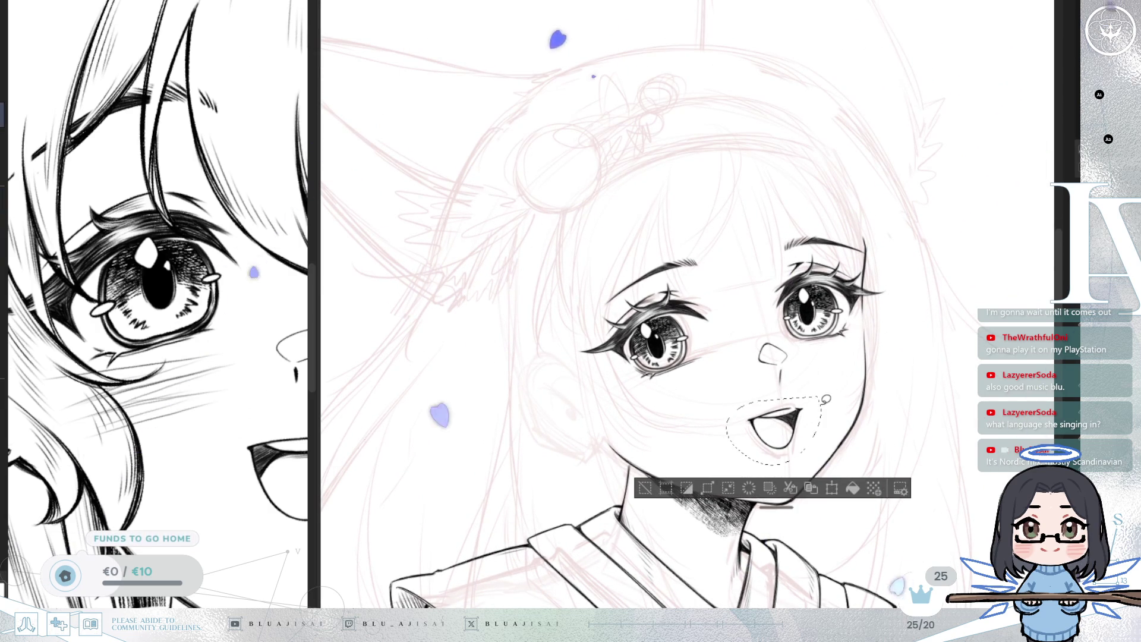
key(ctrl+t)
drag(823, 430, 818, 432)
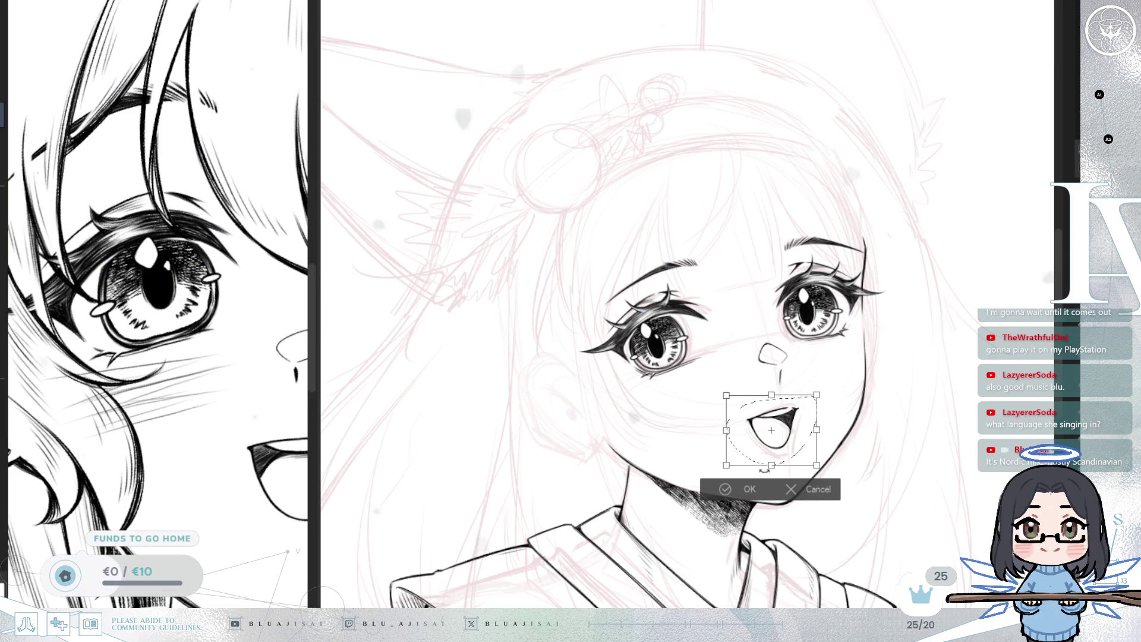
click(711, 491)
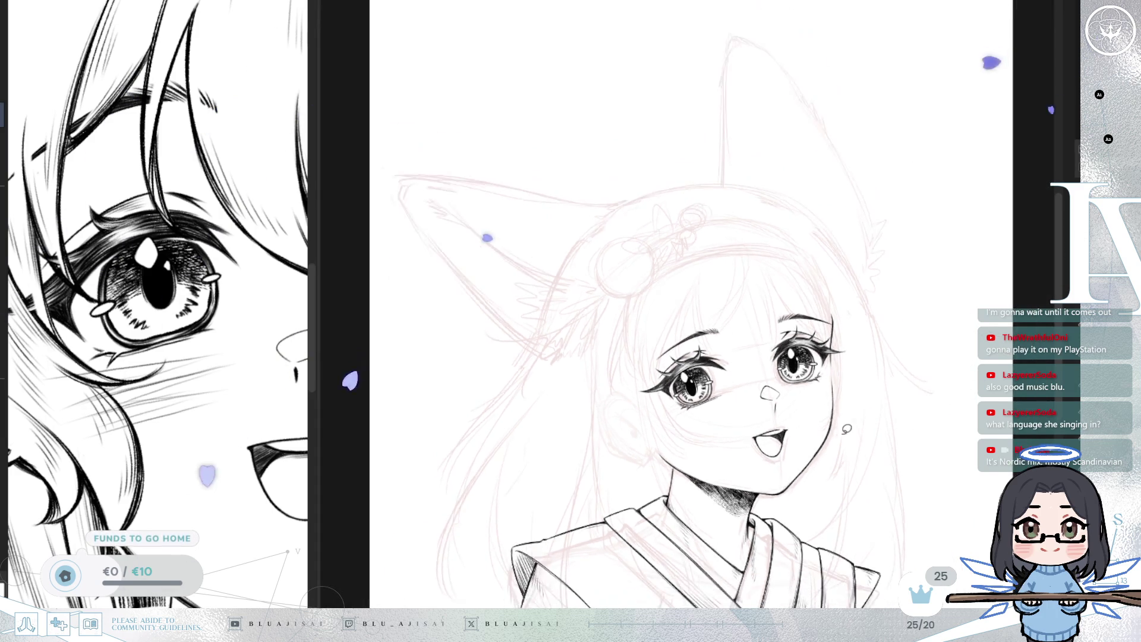
key(m)
key(m)
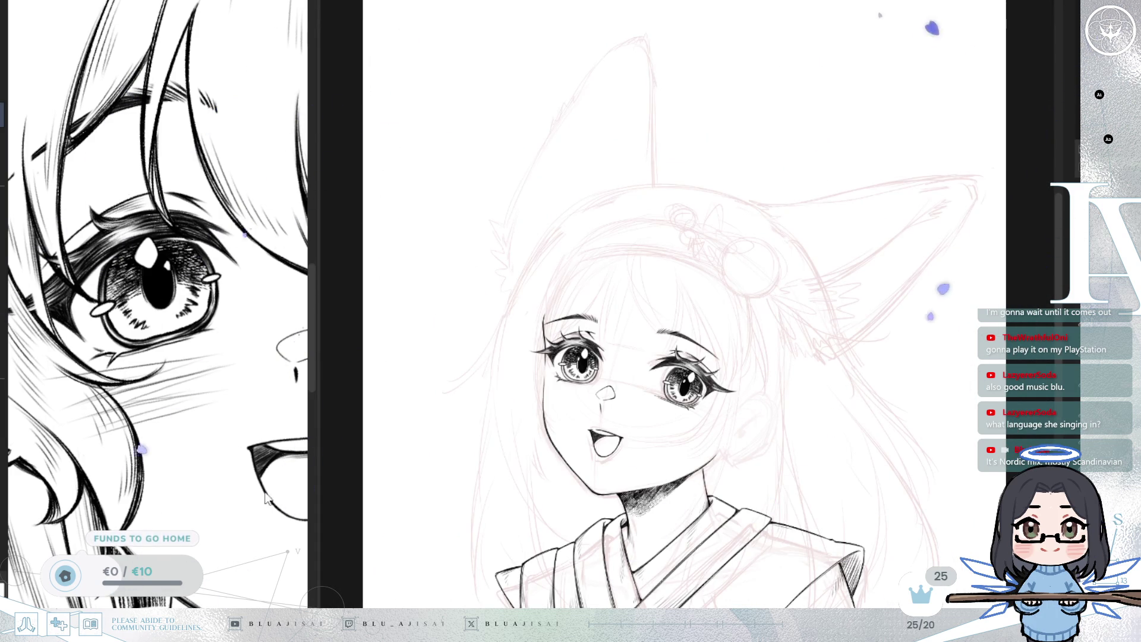
- Enlarge the chibi fox-girl reference and mirror the canvas view to check the inked face
drag(319, 420, 379, 416)
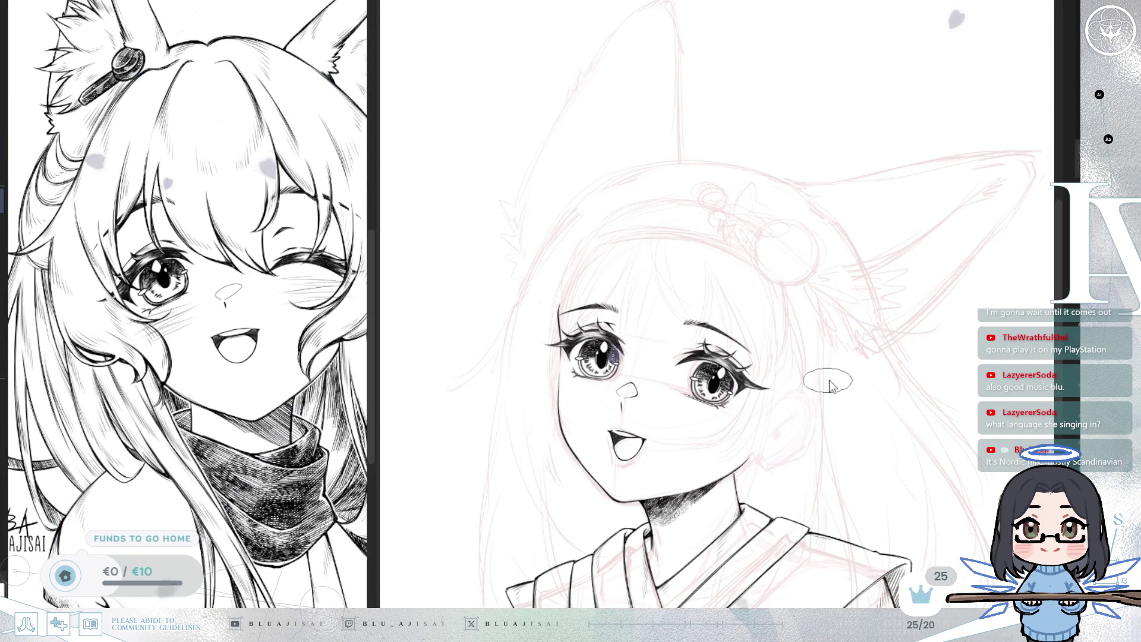
mouse_move(795, 411)
mouse_down()
mouse_move(840, 348)
mouse_move(707, 339)
mouse_up()
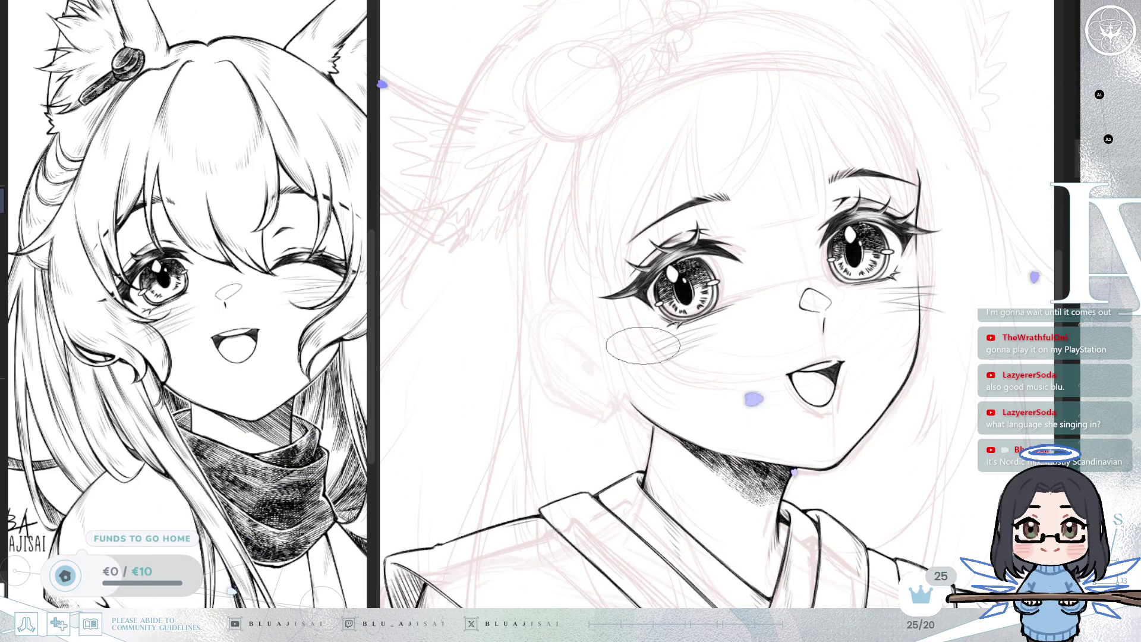
scroll(750, 359, down, 5)
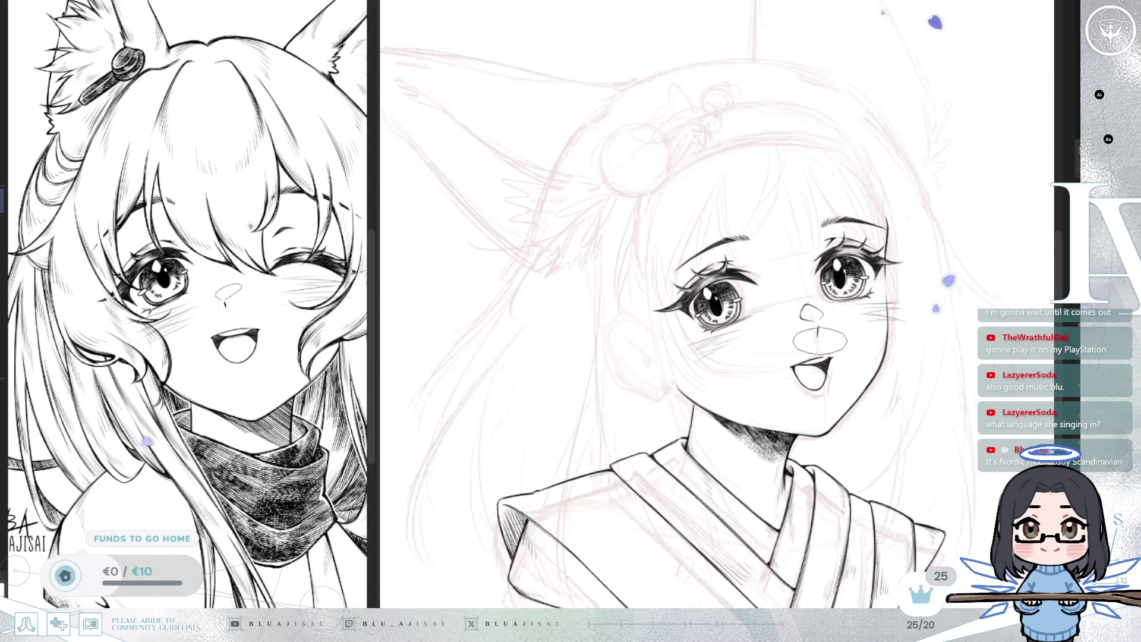
key(m)
scroll(924, 325, up, 2)
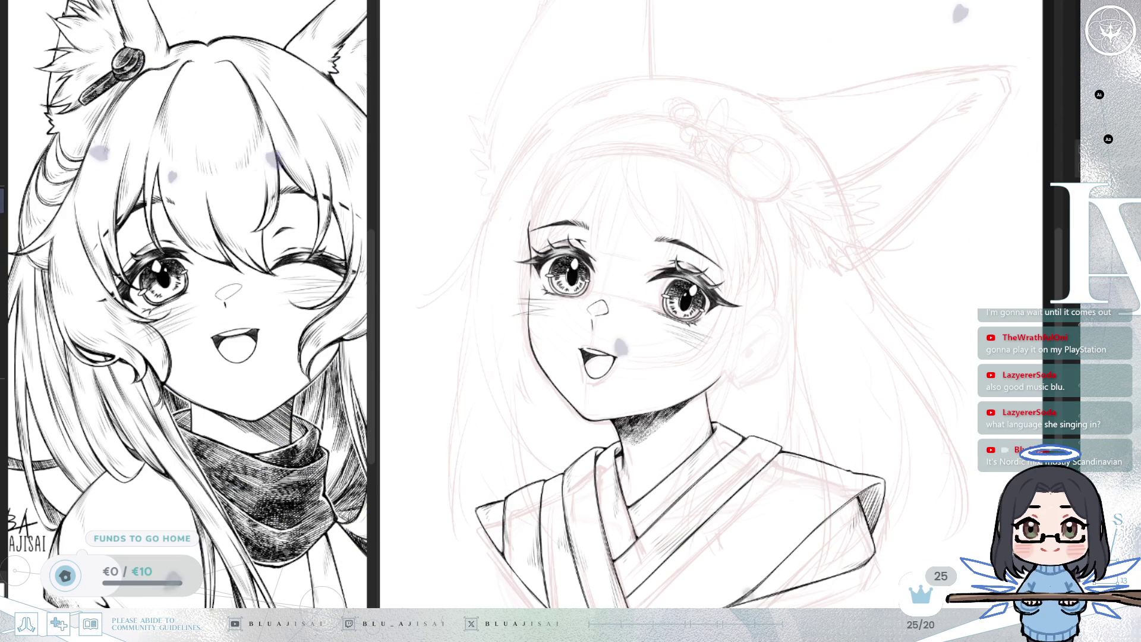
scroll(713, 303, up, 1)
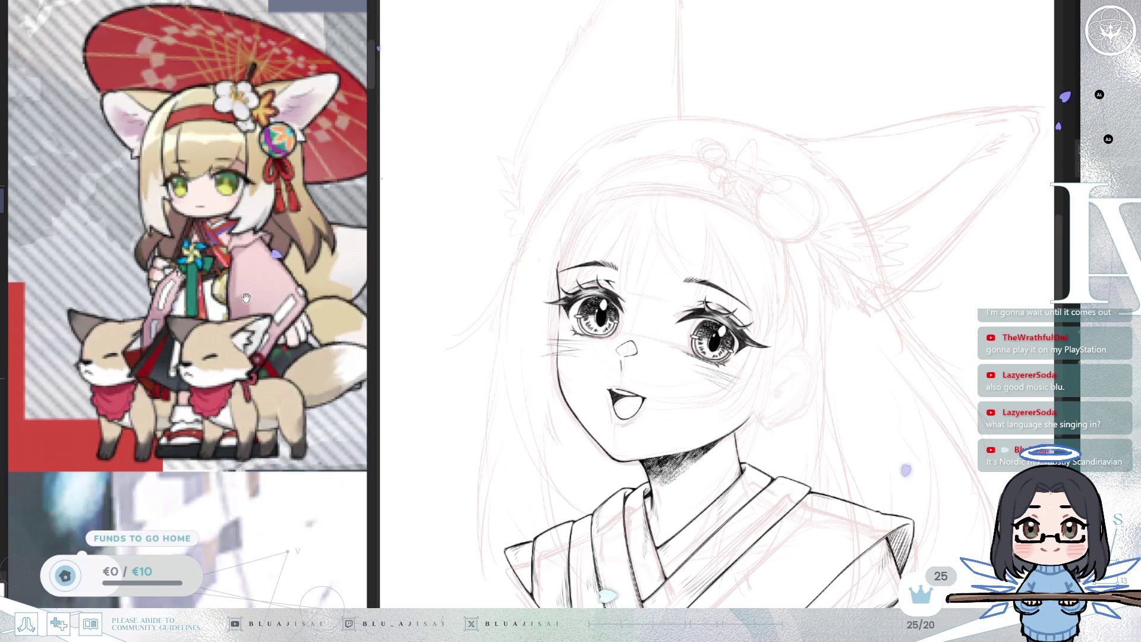
- Ink curved bang strands down the centre of the forehead toward the eyes, redrawing a misplaced one
scroll(251, 264, up, 2)
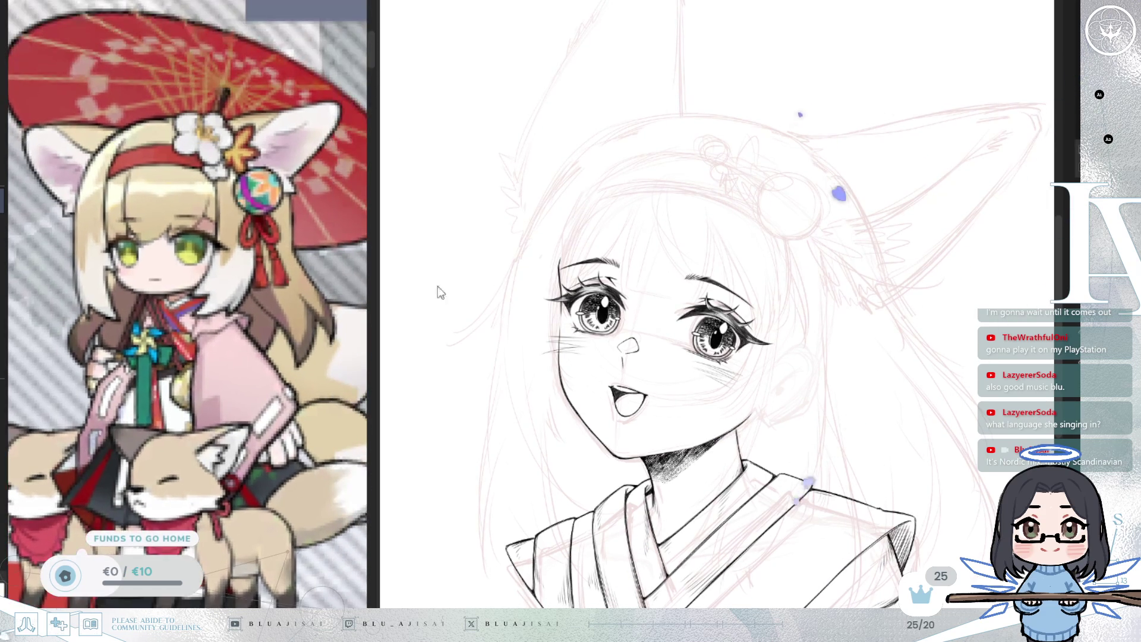
drag(717, 289, 752, 285)
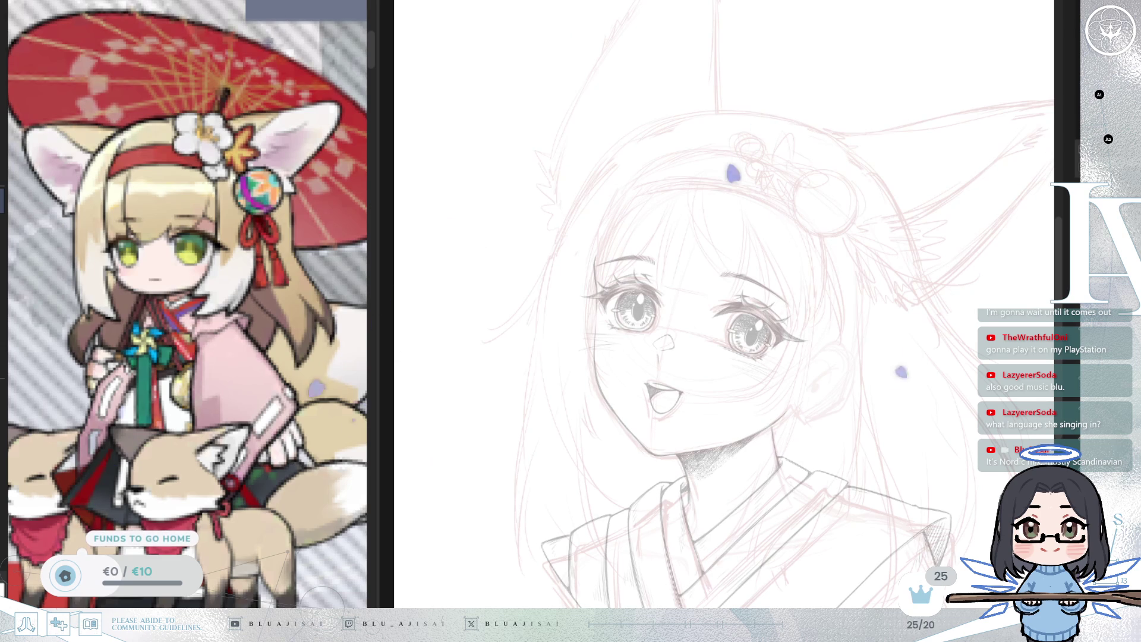
scroll(625, 117, up, 2)
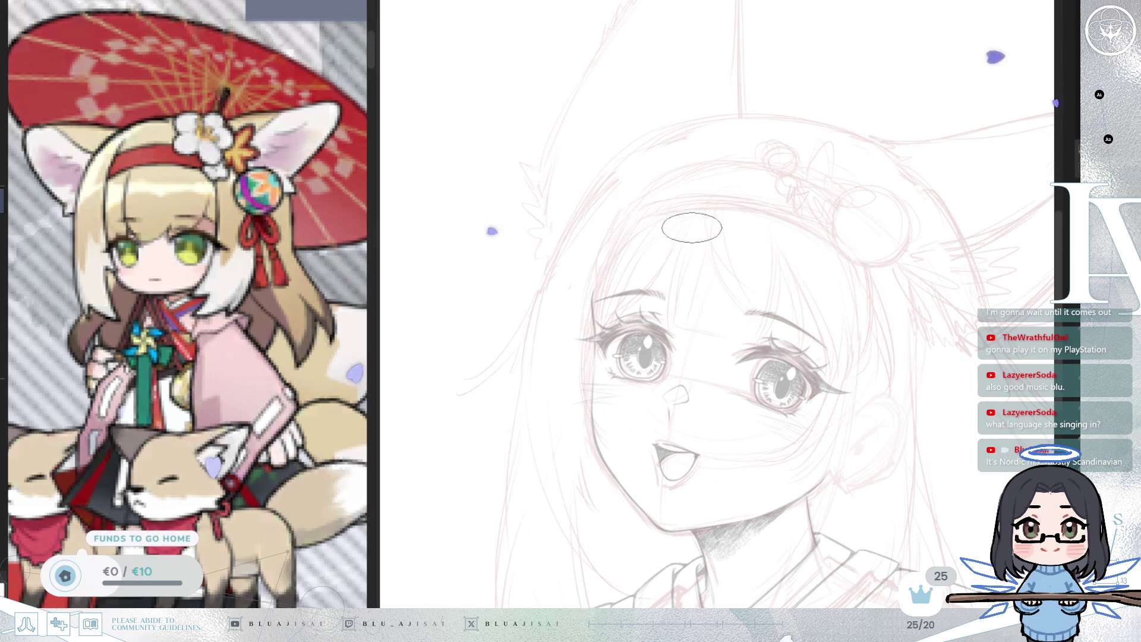
drag(690, 204, 661, 299)
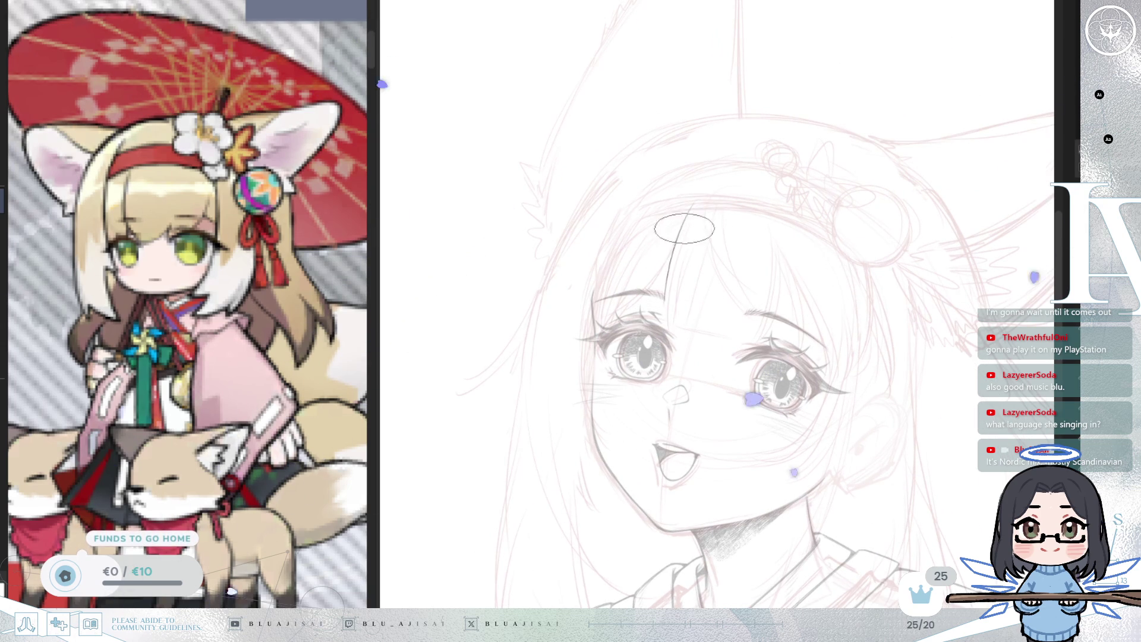
drag(699, 202, 663, 315)
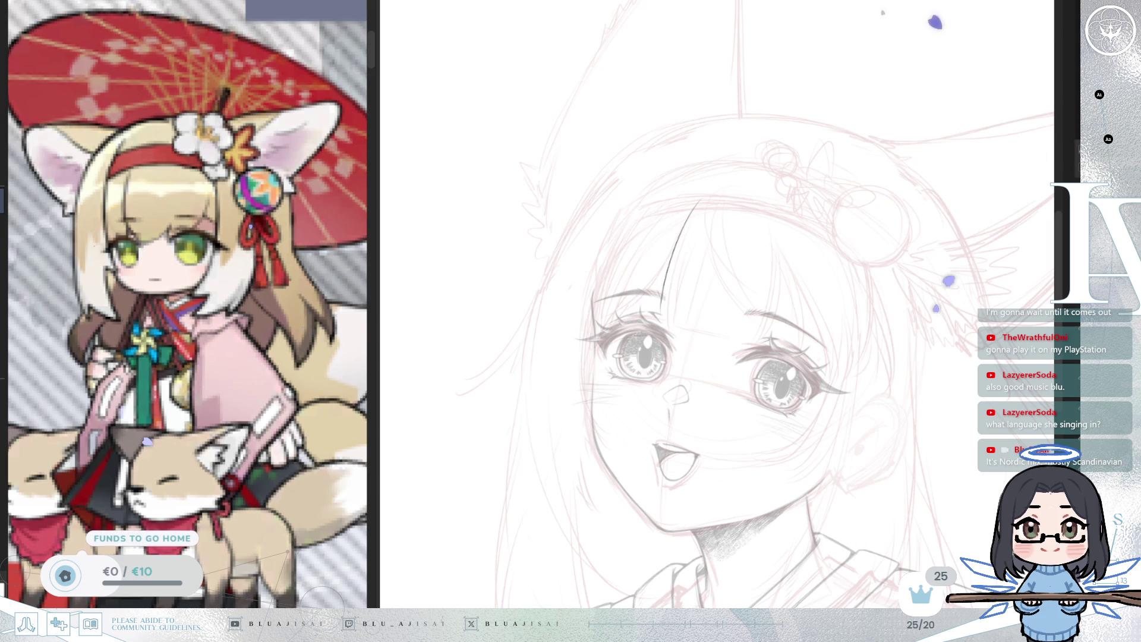
key(ctrl+z)
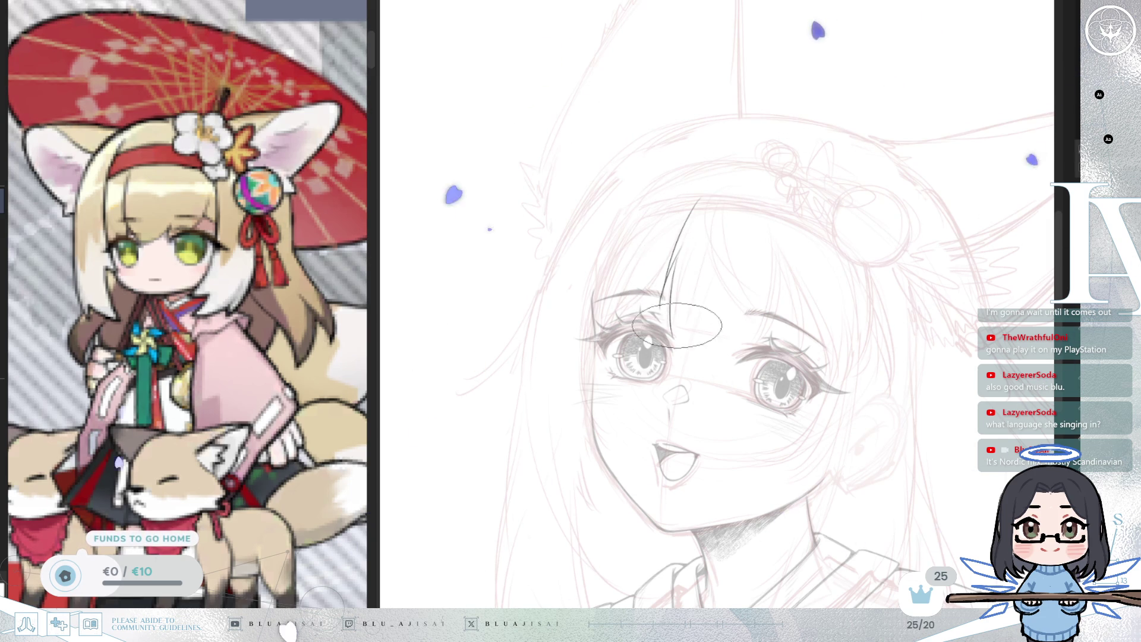
mouse_move(701, 200)
mouse_down()
mouse_move(672, 338)
mouse_move(725, 351)
mouse_up()
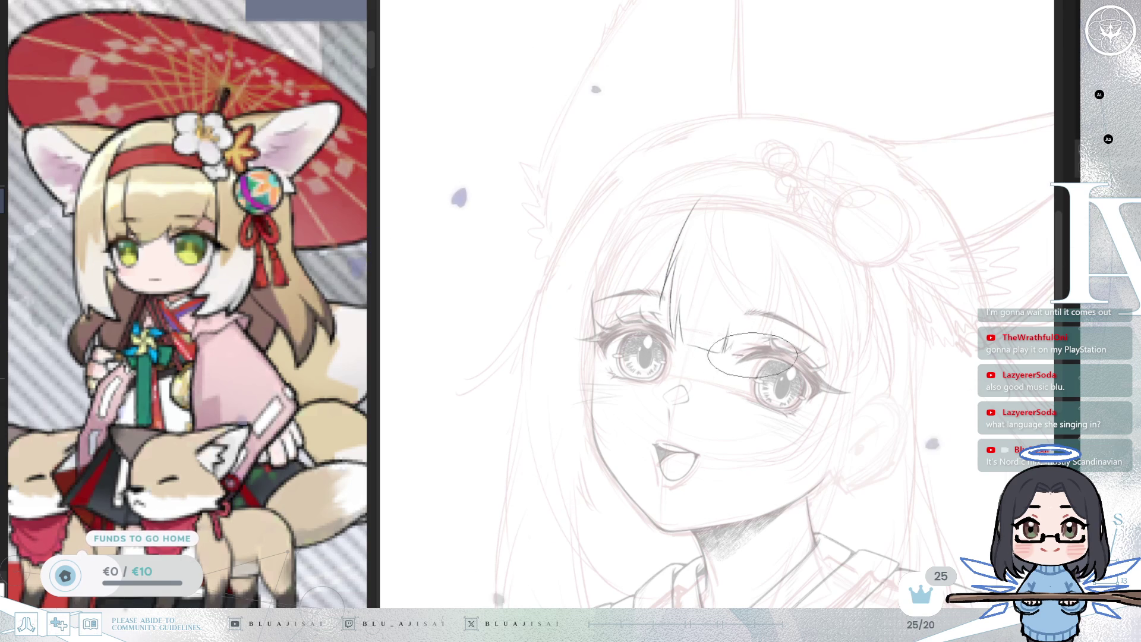
drag(776, 252, 761, 341)
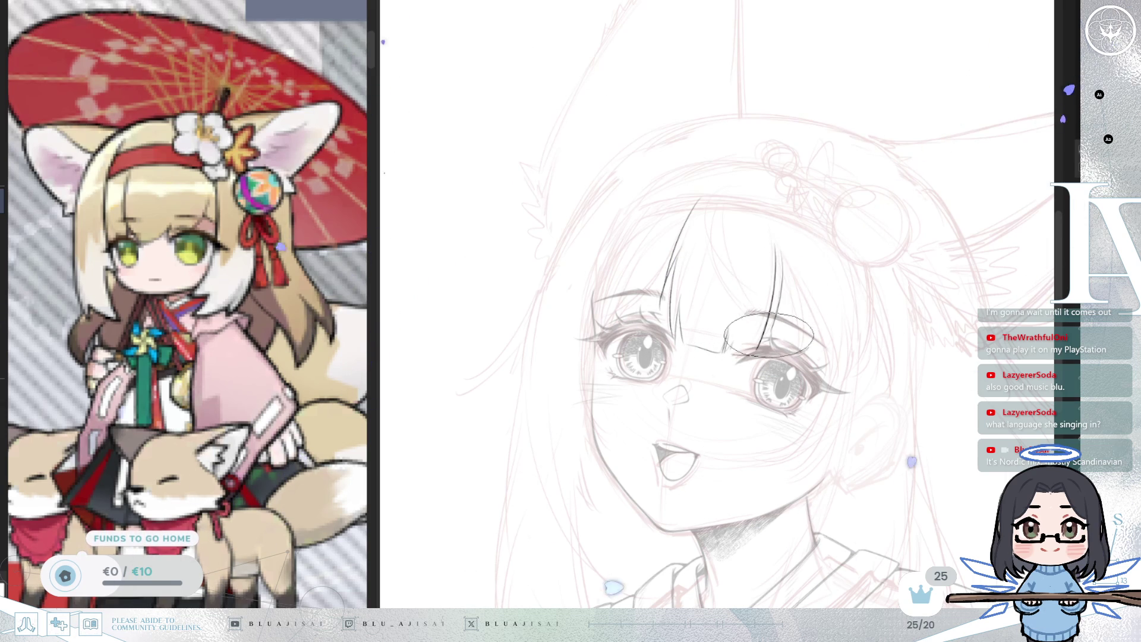
- Redraw the left forehead strand down to the eyes in mirrored view and erase its top
key(h)
drag(648, 262, 643, 351)
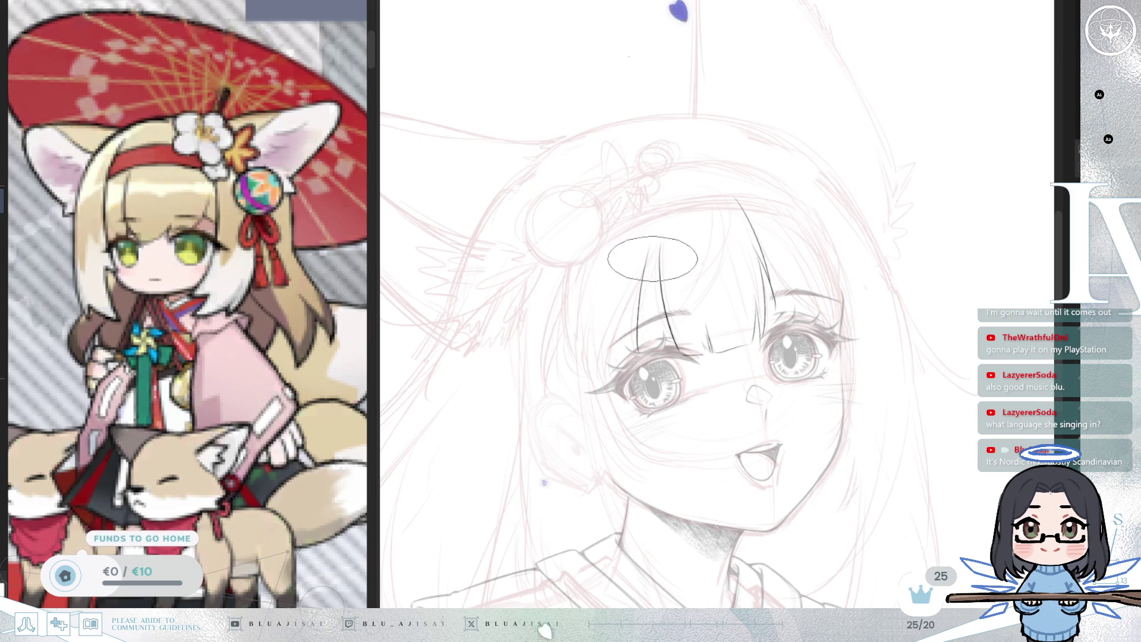
drag(650, 253, 642, 354)
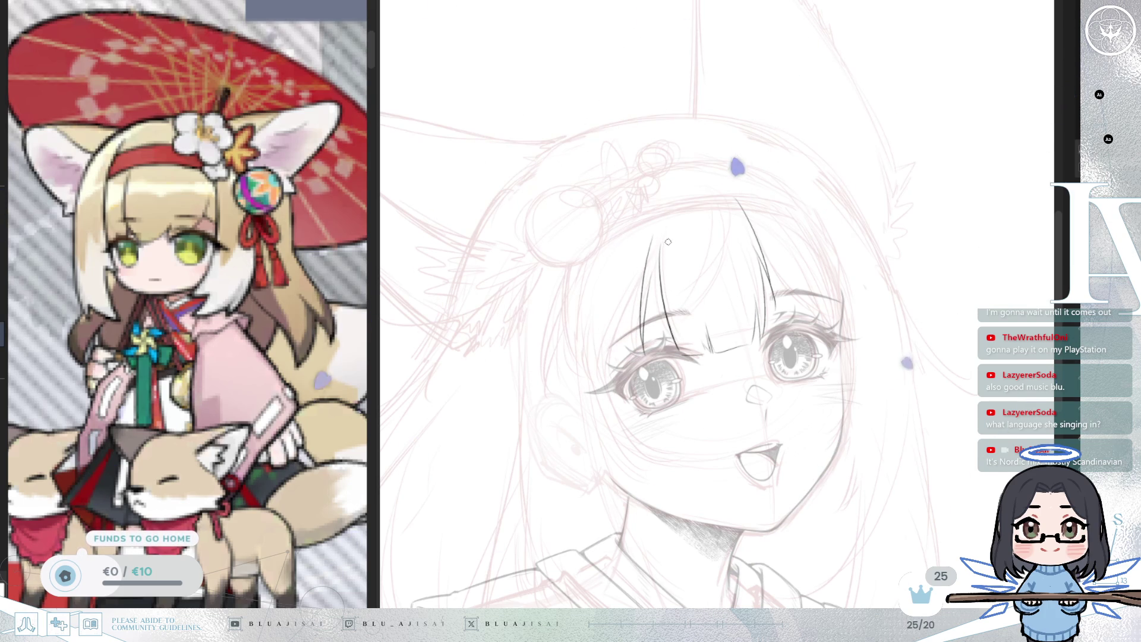
drag(666, 250, 662, 281)
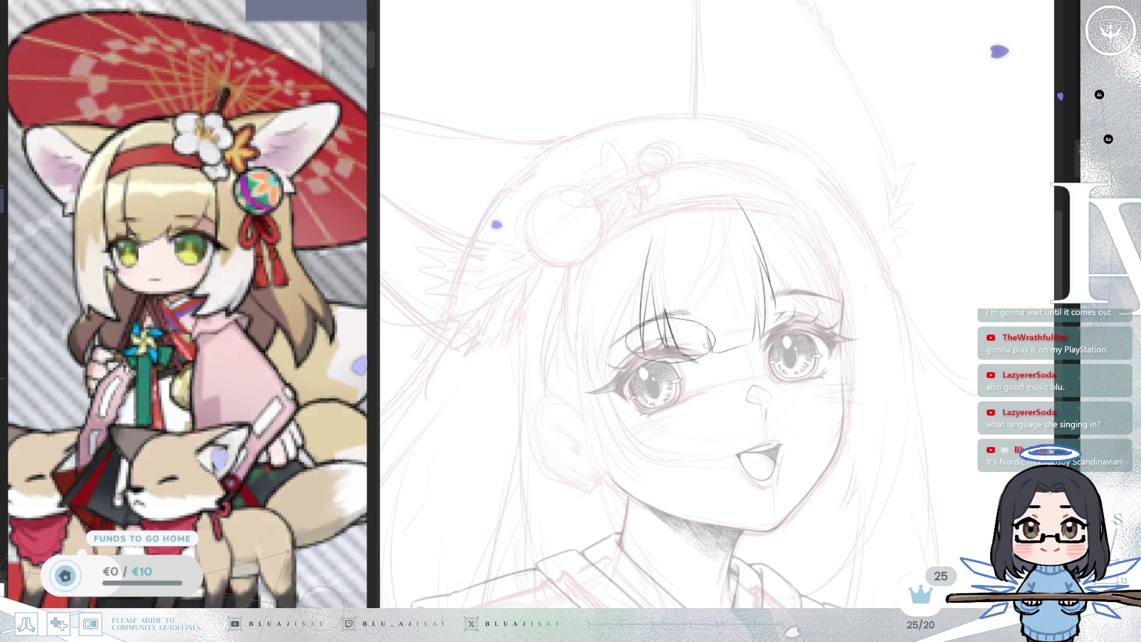
key(m)
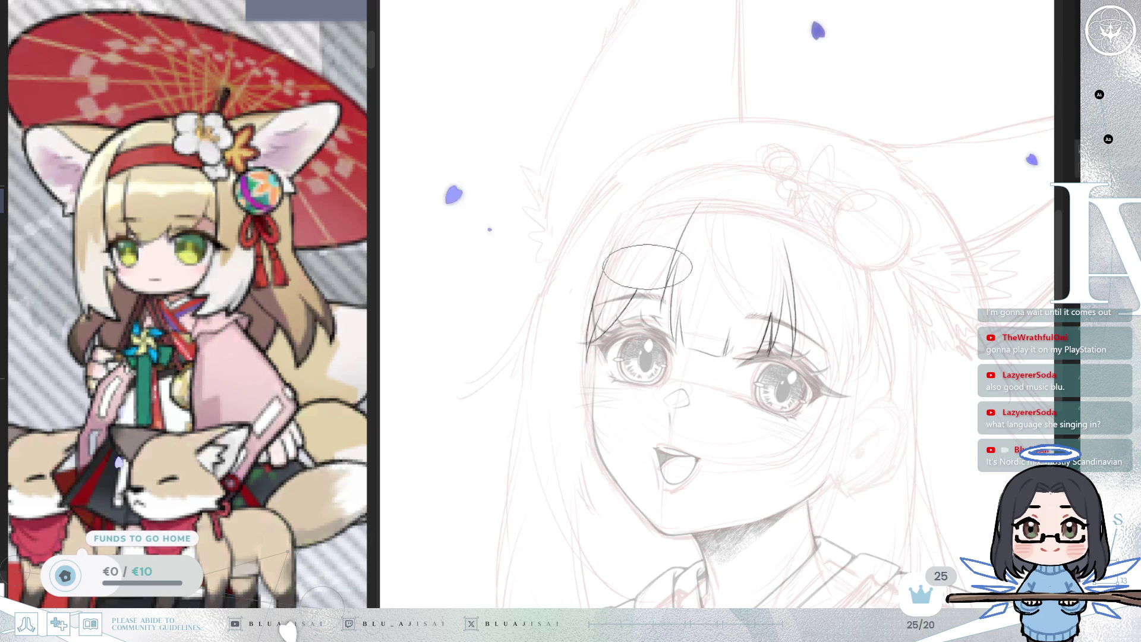
key(h)
- Rotate the canvas and ink hair strands down the left side of the bangs
key(End)
key(End)
key(End)
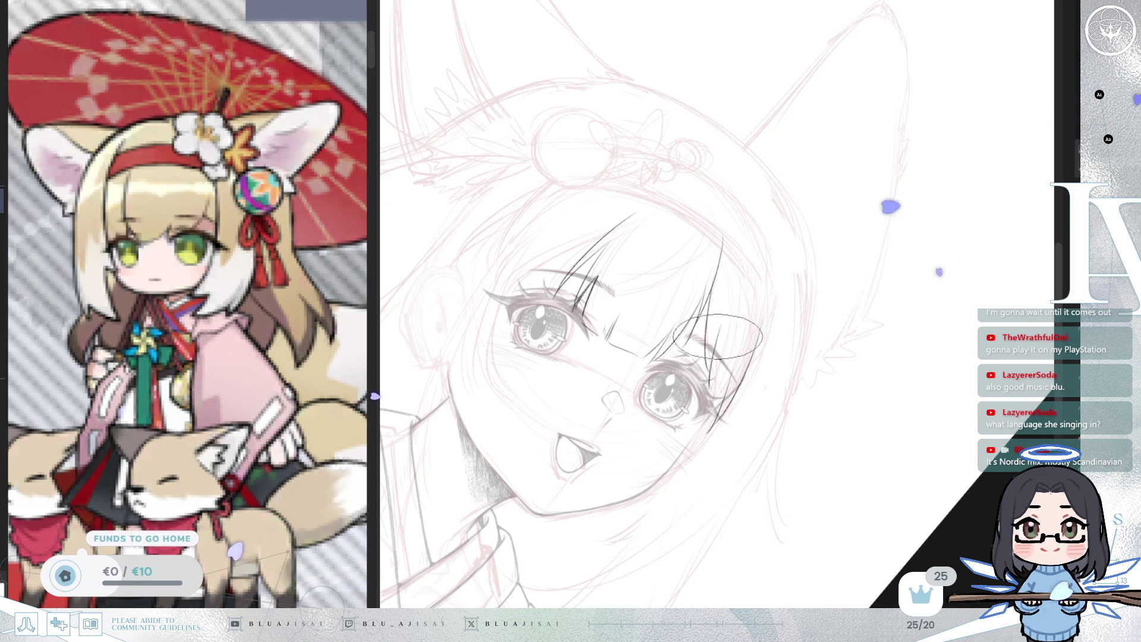
key(minus)
key(minus)
key(End)
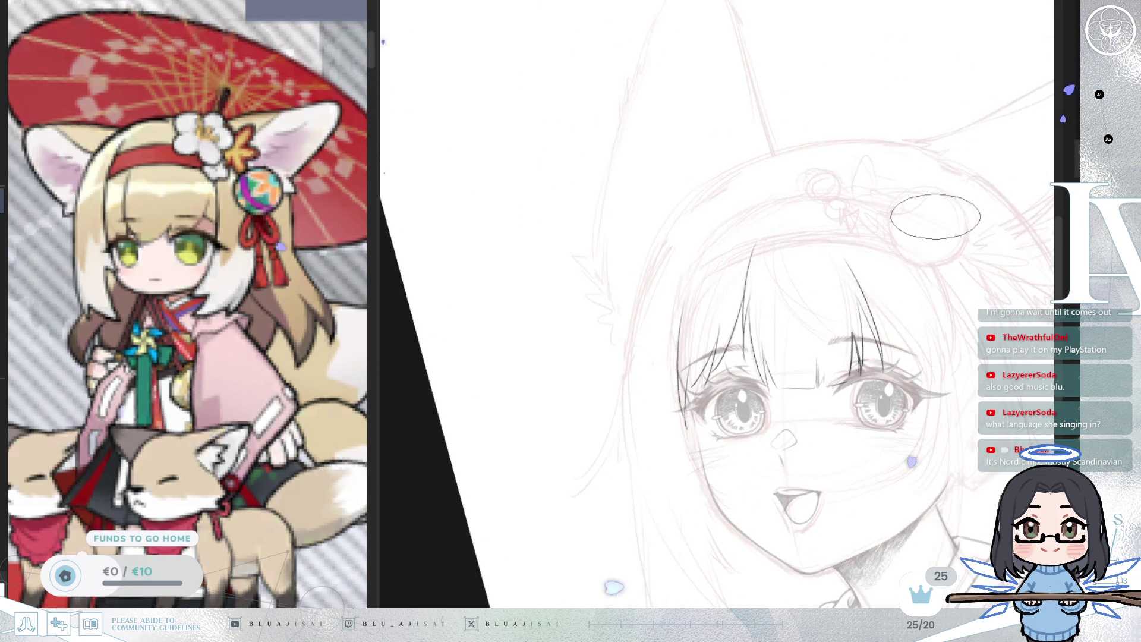
scroll(935, 209, right, 3)
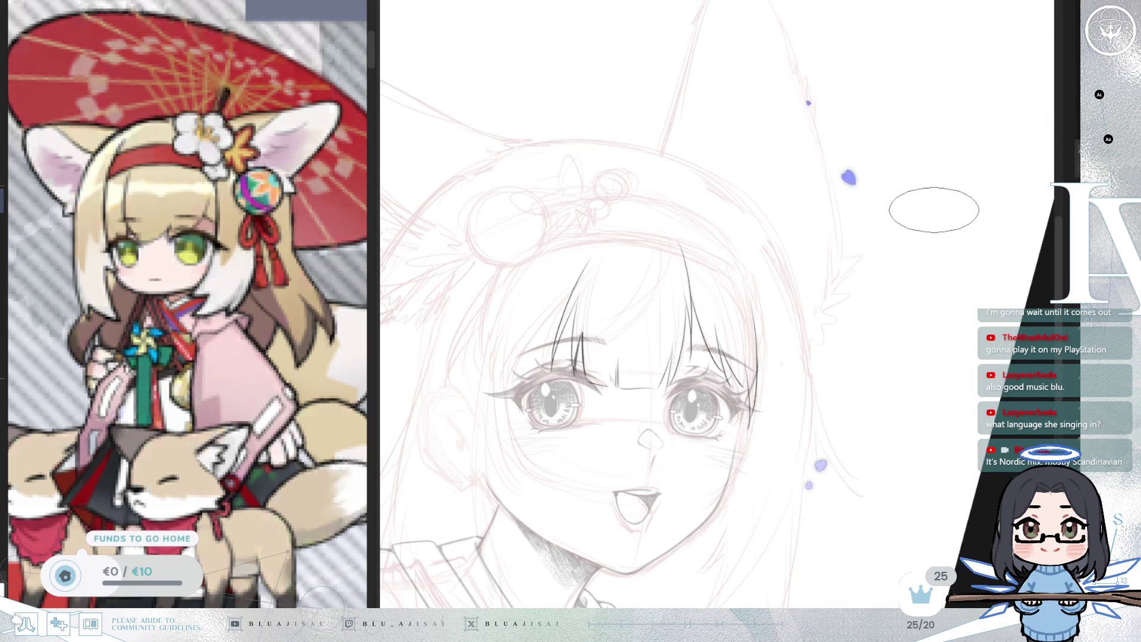
drag(691, 305, 761, 271)
key(Delete)
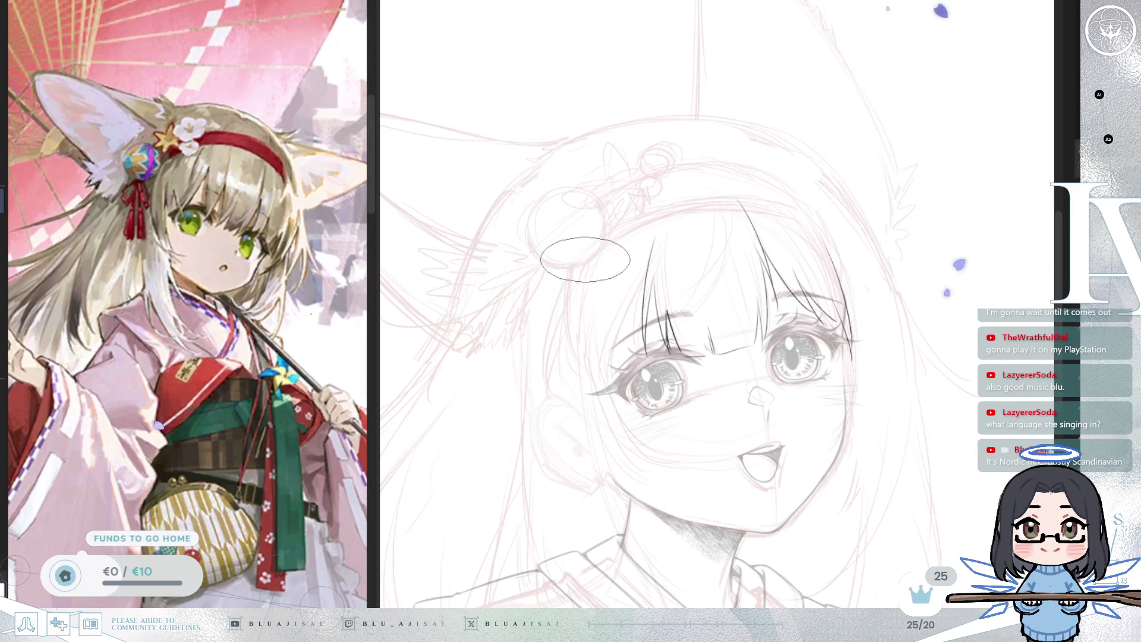
drag(583, 274, 561, 364)
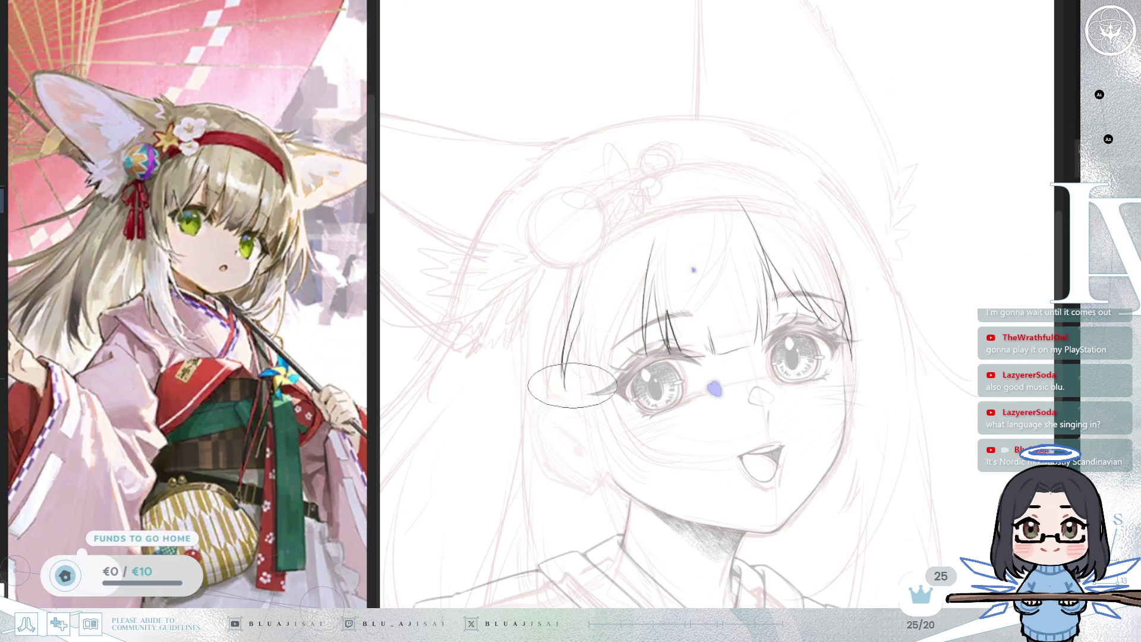
scroll(574, 351, up, 2)
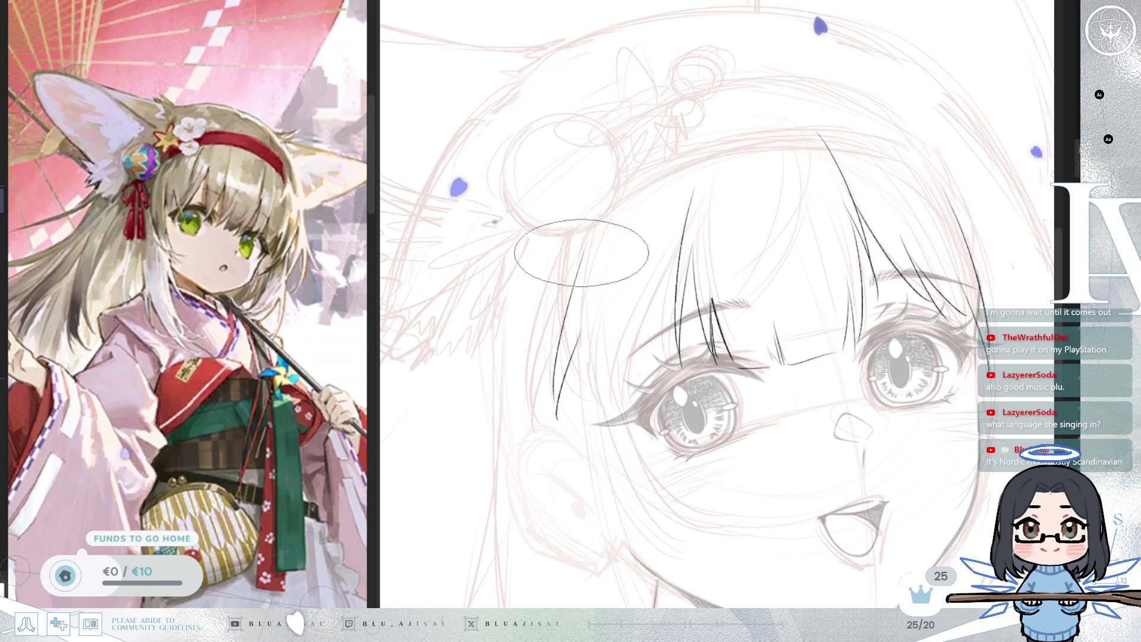
mouse_move(579, 334)
mouse_down()
mouse_move(561, 379)
mouse_move(604, 413)
mouse_up()
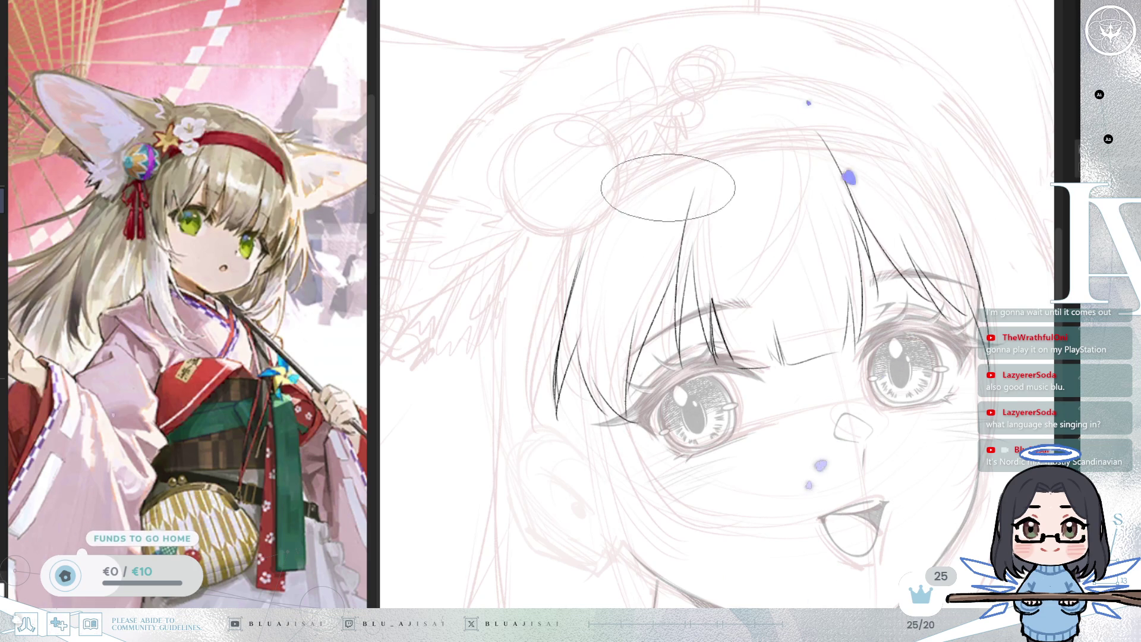
scroll(729, 271, down, 4)
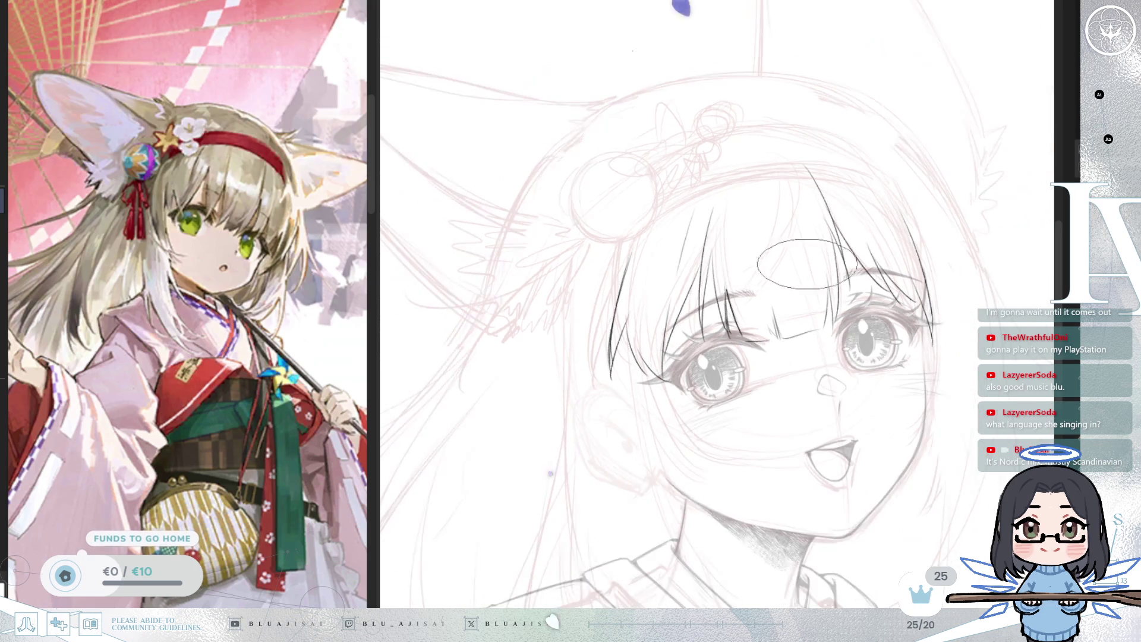
scroll(854, 304, down, 3)
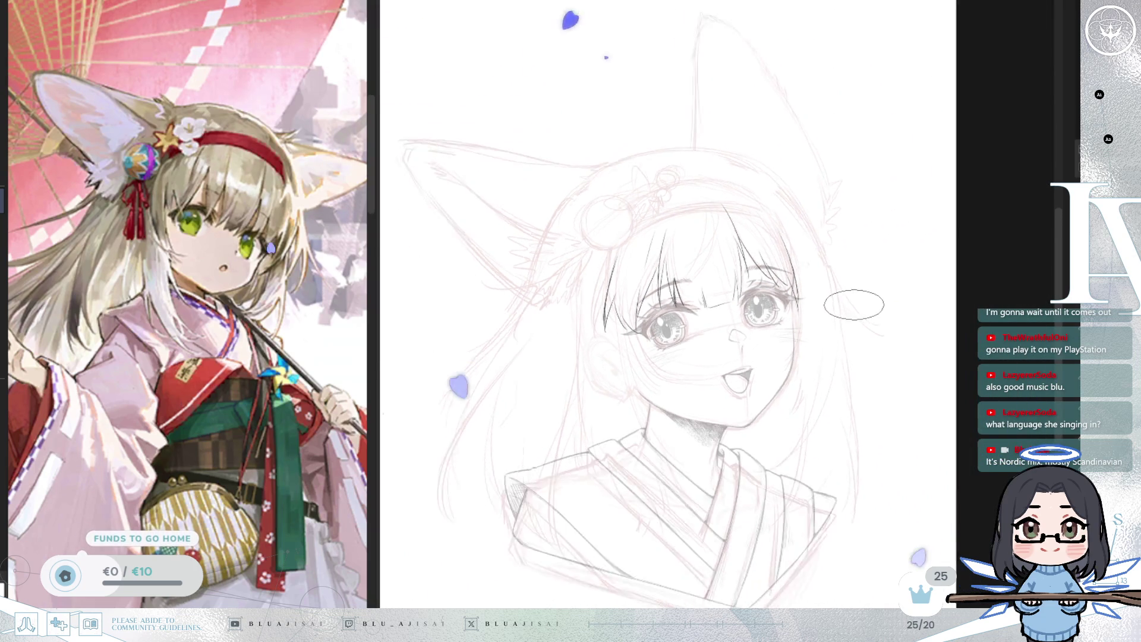
- Draw a long curved bang strand down from the hairband and check it mirrored
scroll(853, 306, up, 3)
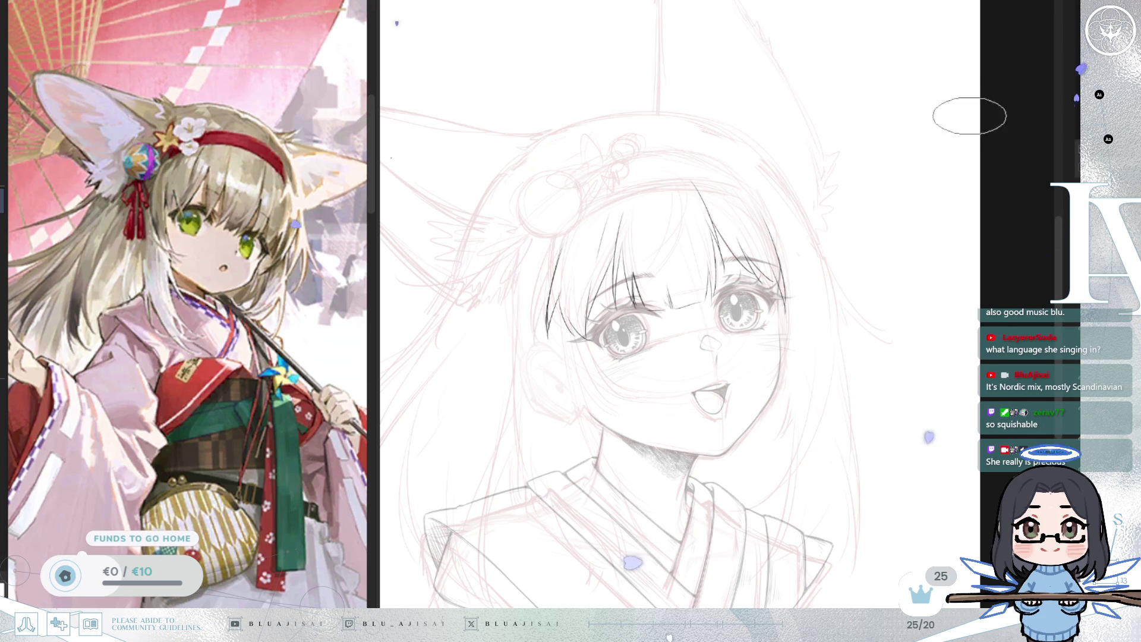
scroll(984, 104, up, 5)
scroll(875, 82, up, 2)
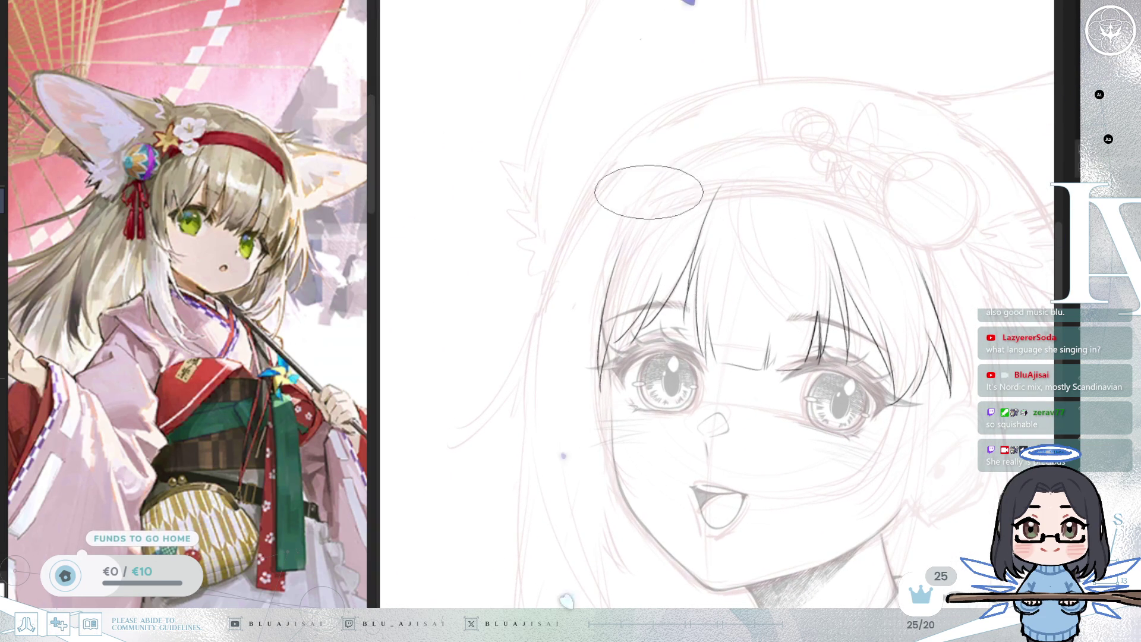
drag(710, 131, 675, 157)
key(ctrl+z)
drag(716, 125, 620, 261)
key(m)
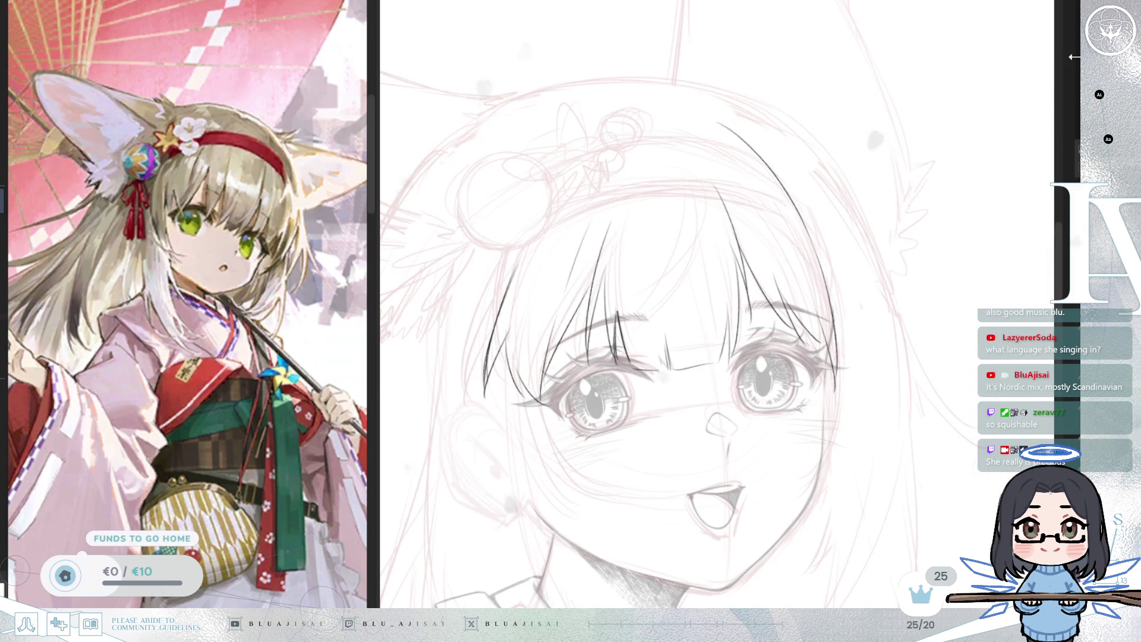
key(m)
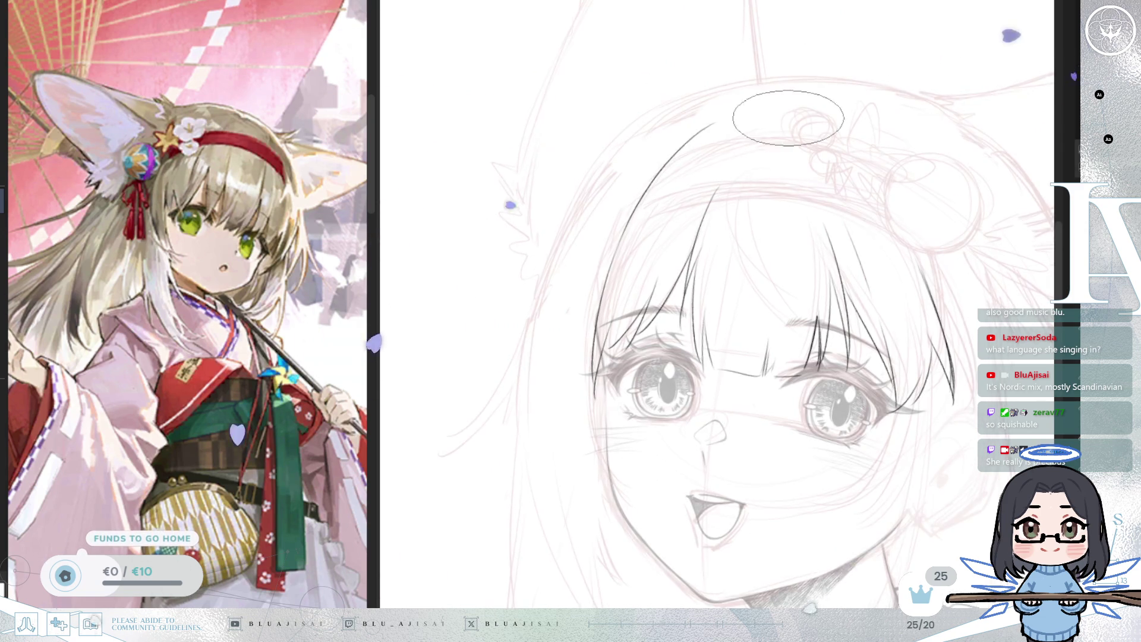
scroll(673, 148, up, 2)
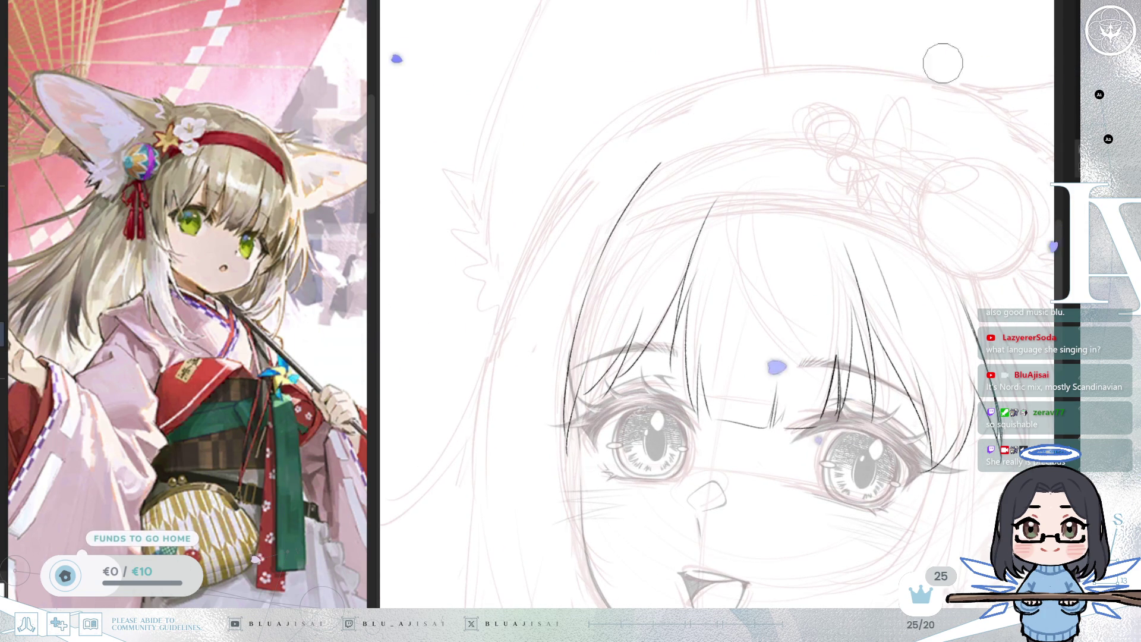
key(m)
scroll(972, 69, up, 3)
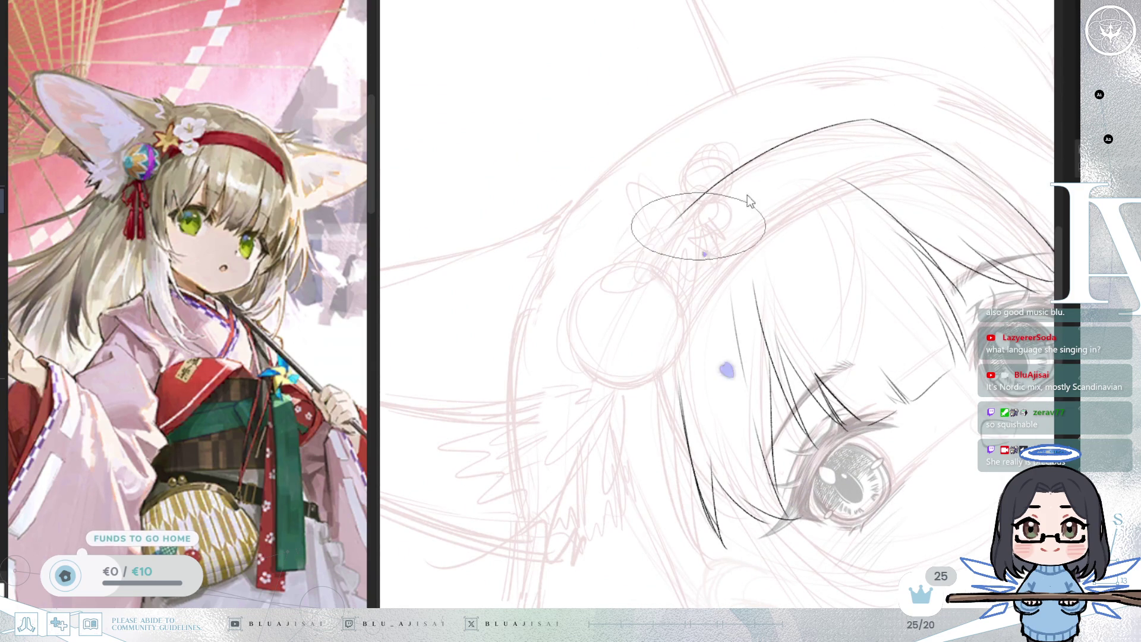
- Ink two long curved headband lines across the top of the head, tilting the canvas between them
drag(871, 119, 651, 253)
drag(924, 148, 832, 166)
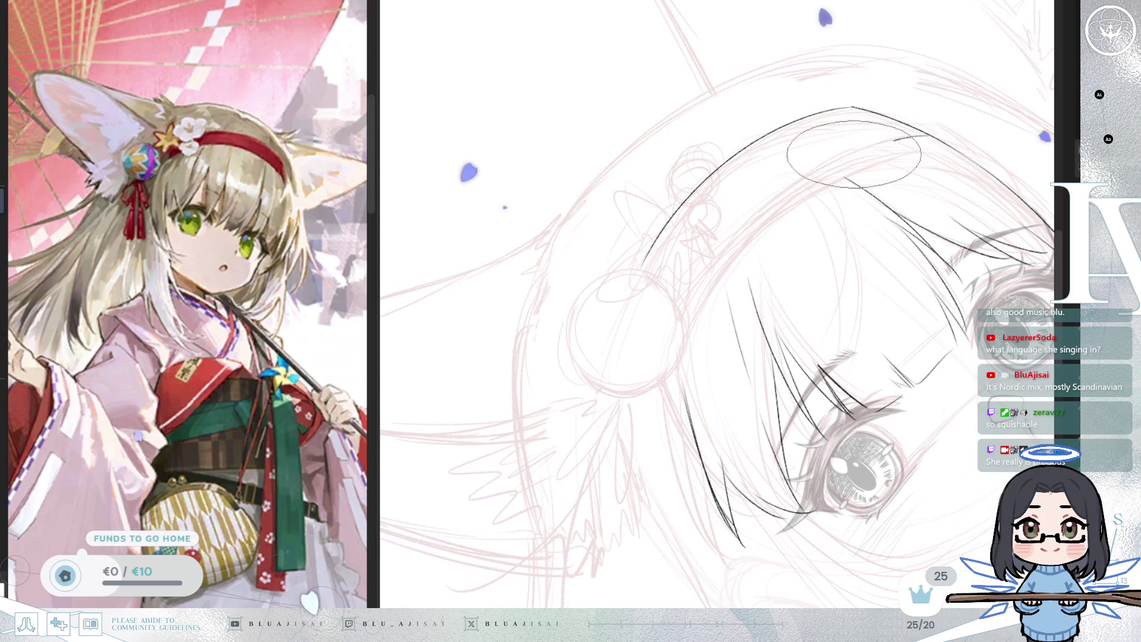
mouse_move(916, 129)
mouse_down()
mouse_move(752, 238)
mouse_move(671, 319)
mouse_up()
drag(907, 160, 1019, 151)
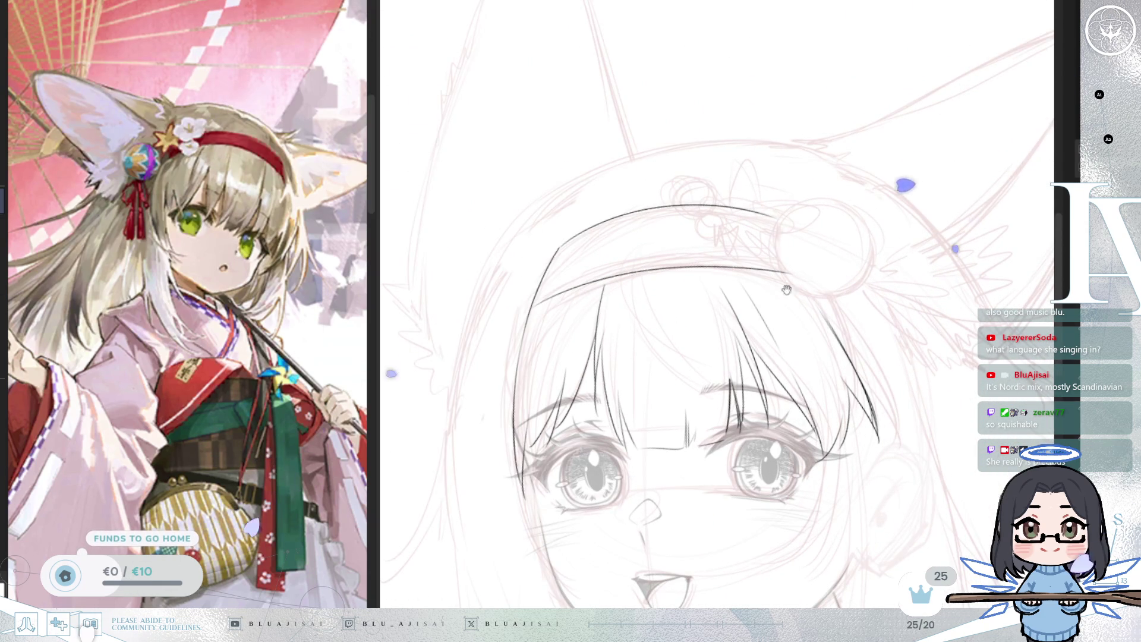
scroll(910, 176, up, 5)
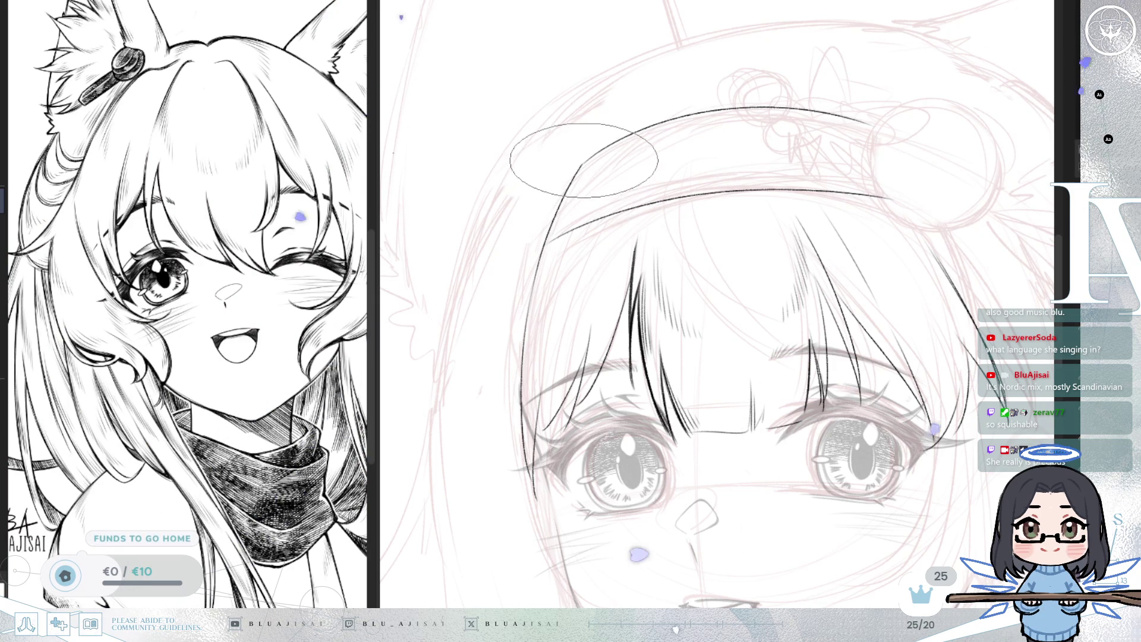
- Rotate, mirror and re-centre the canvas view to check the side hair strands
key(End)
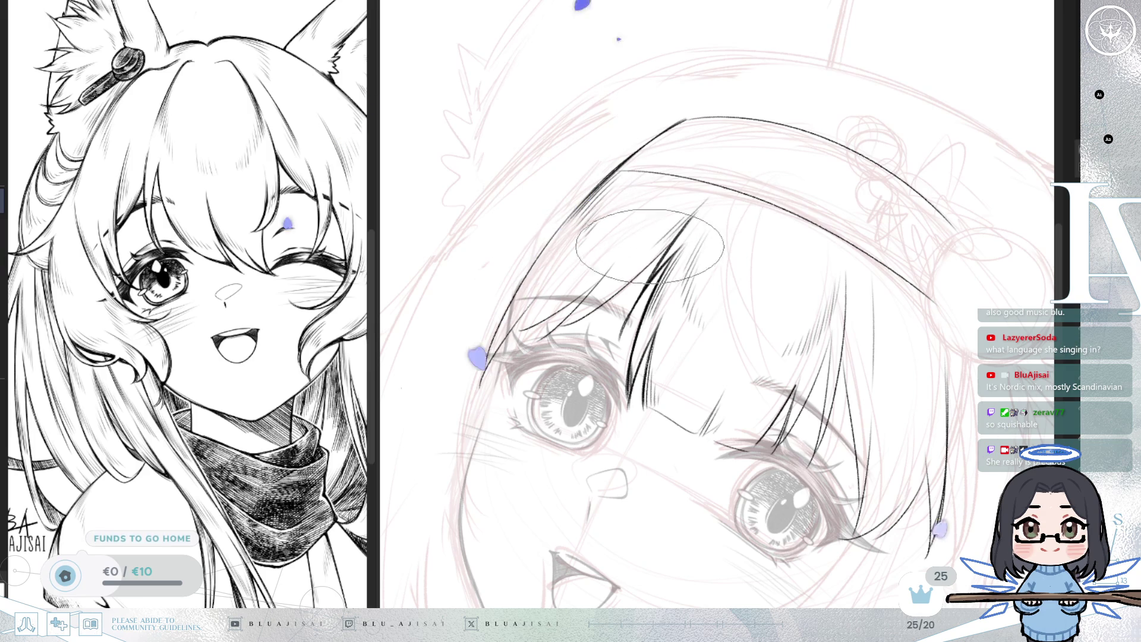
key(Delete)
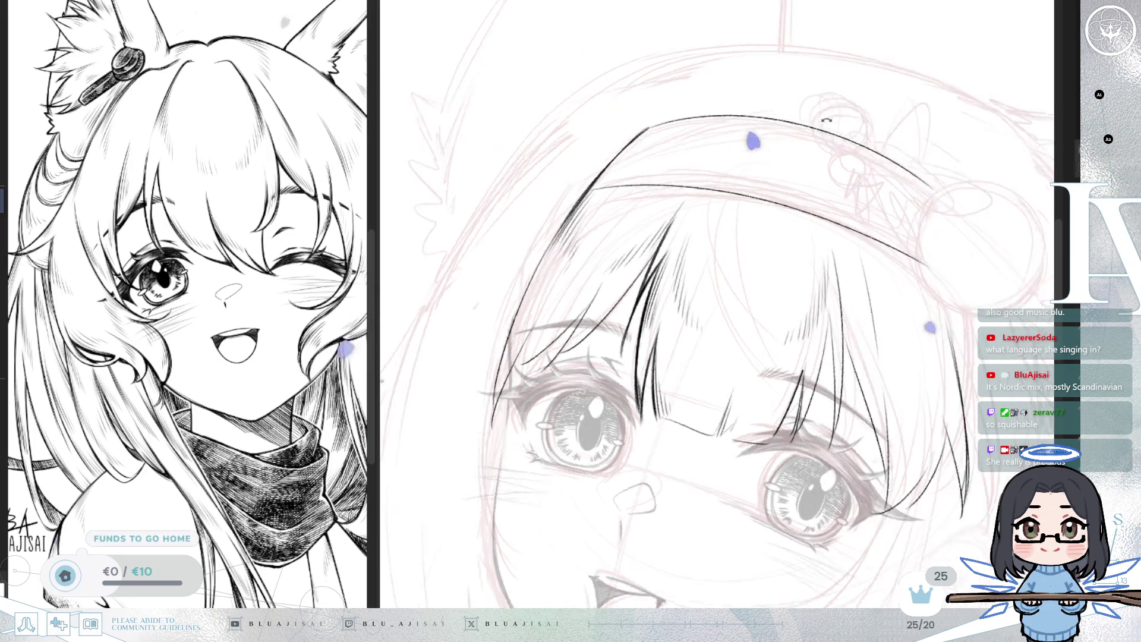
key(Delete)
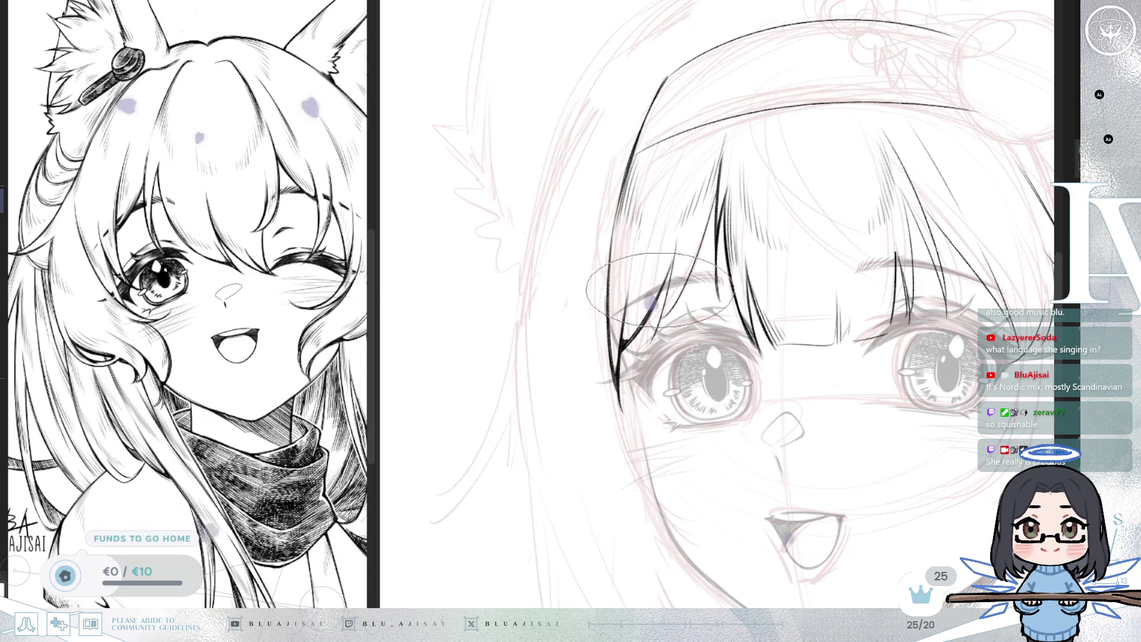
key(m)
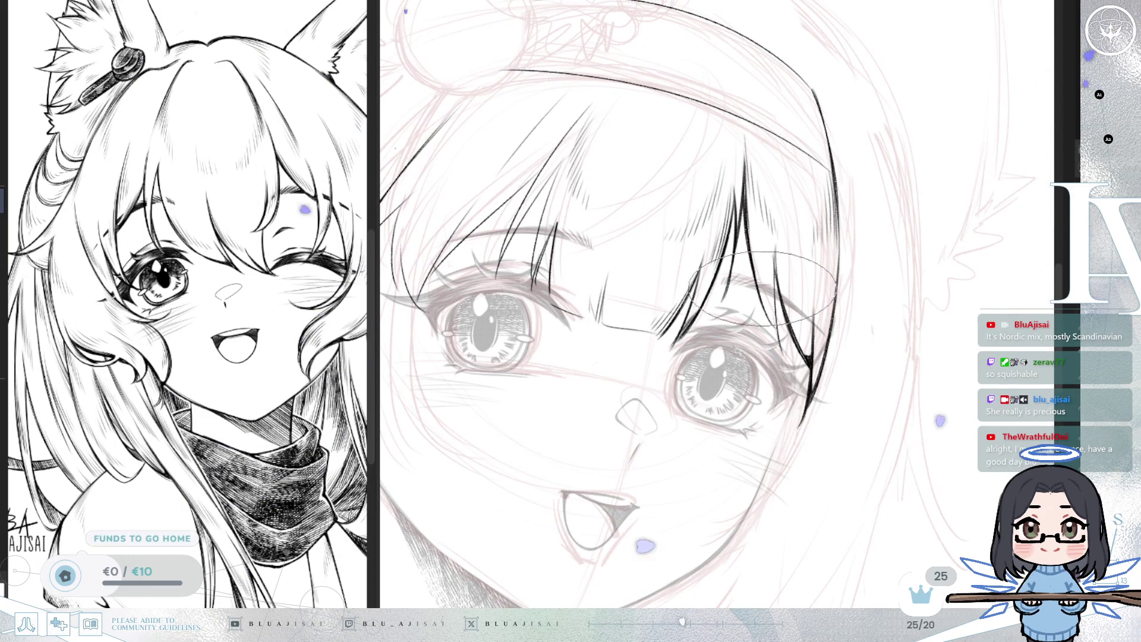
drag(767, 306, 740, 292)
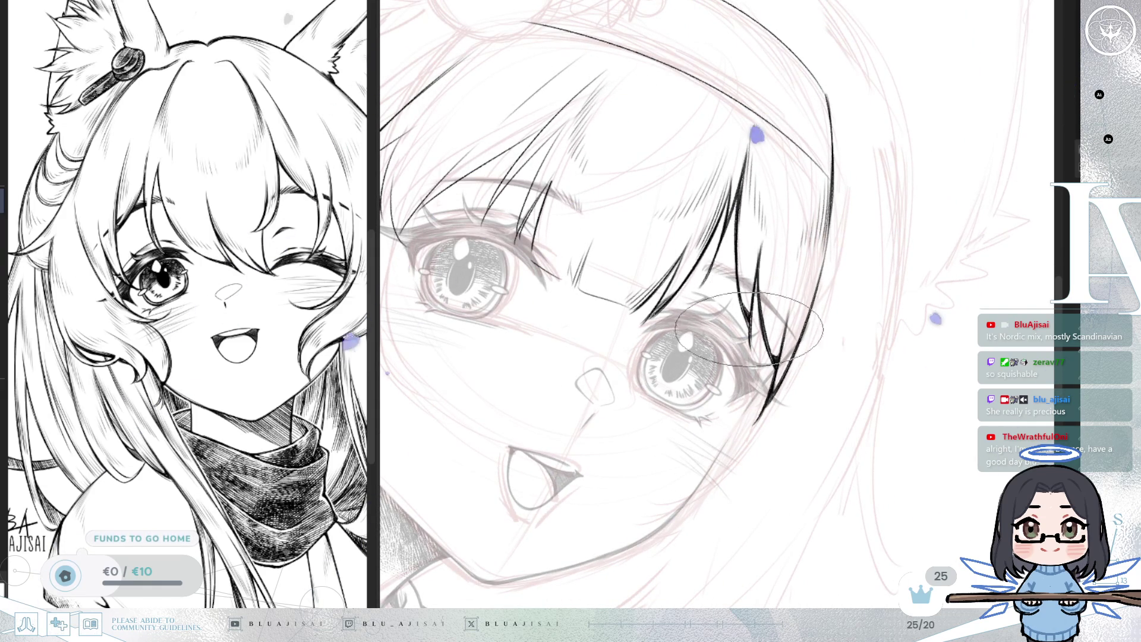
scroll(746, 316, down, 5)
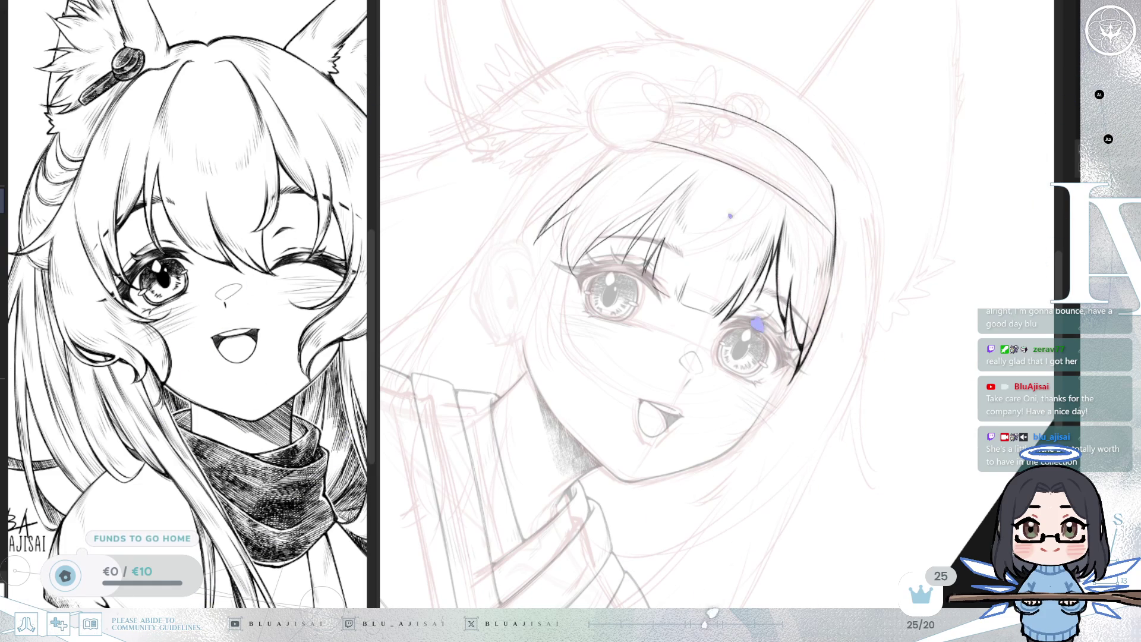
- Zoom in, mirror and rotate the canvas view to frame the bangs between the eyes
scroll(841, 297, up, 5)
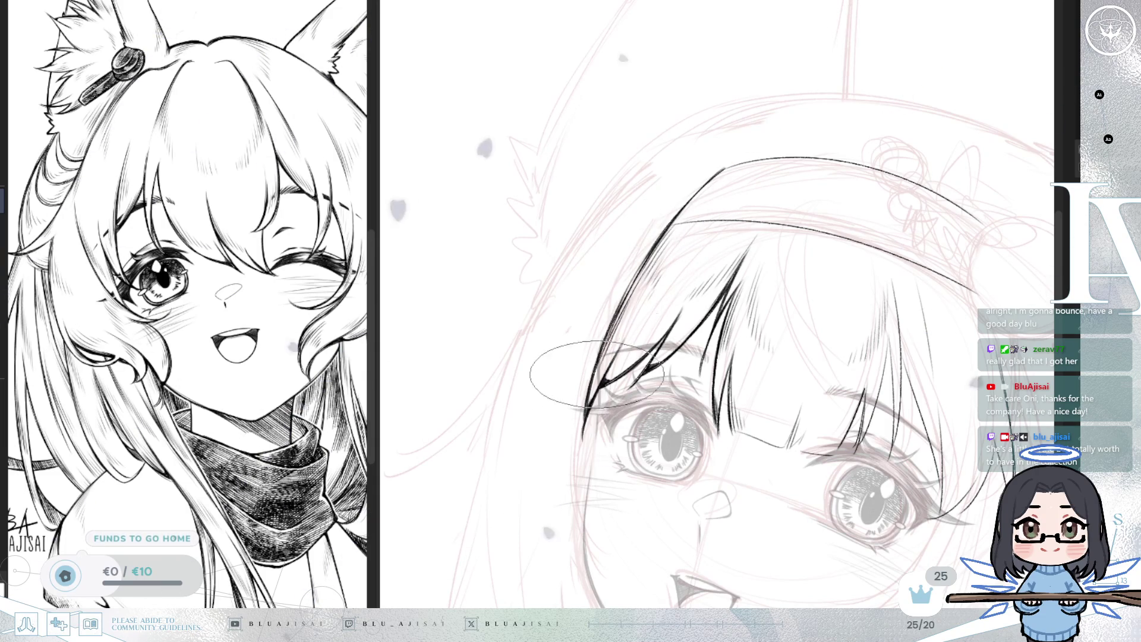
scroll(808, 359, up, 1)
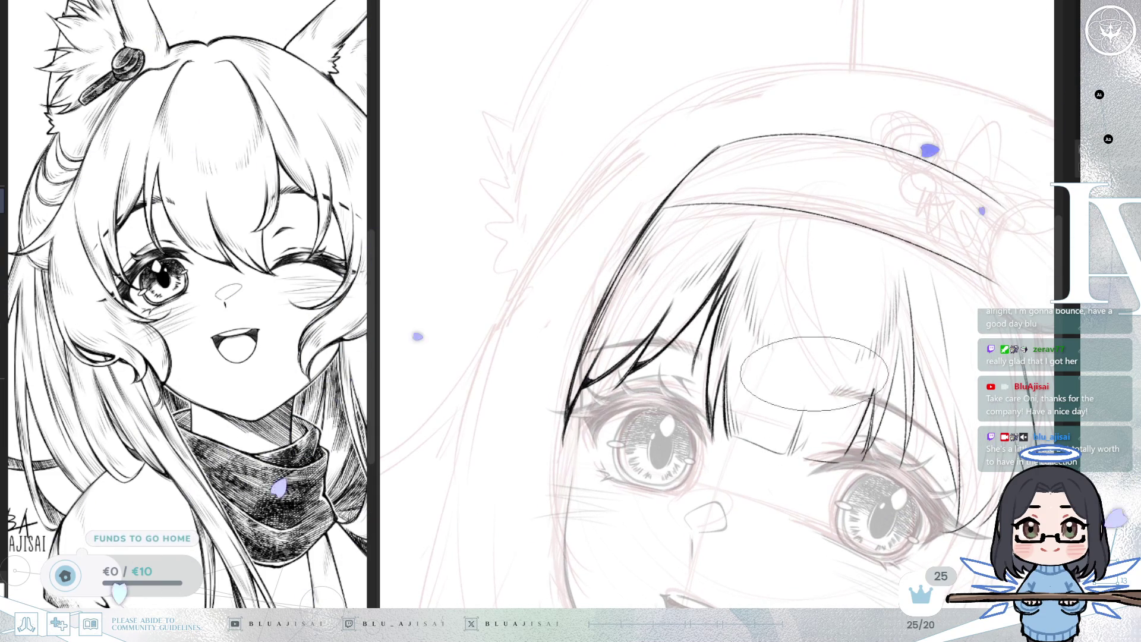
key(m)
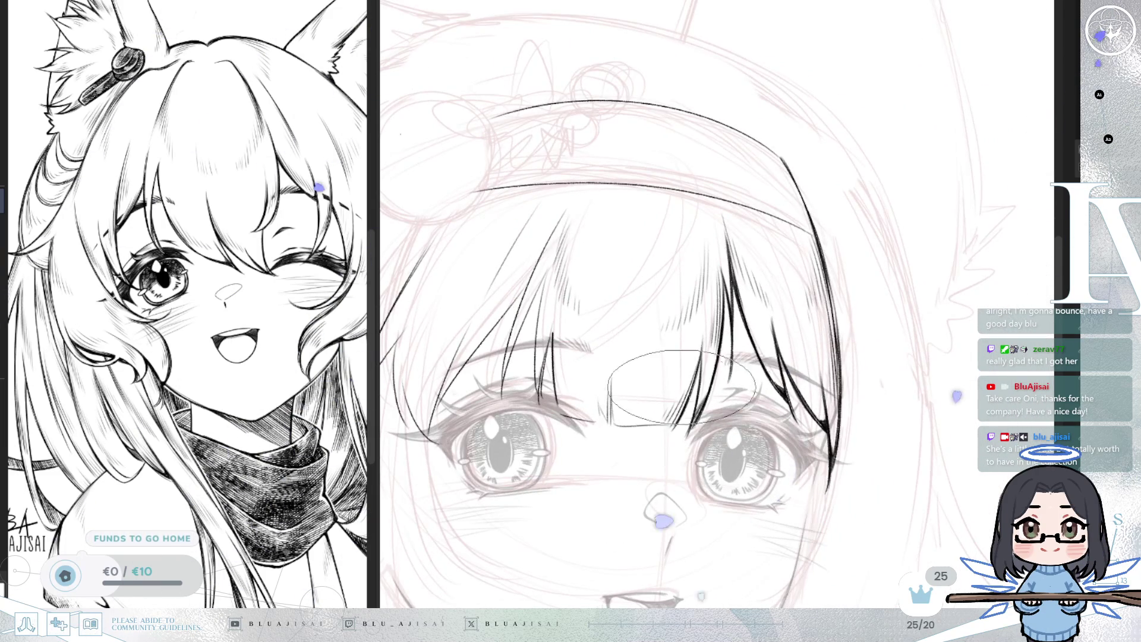
drag(743, 392, 830, 387)
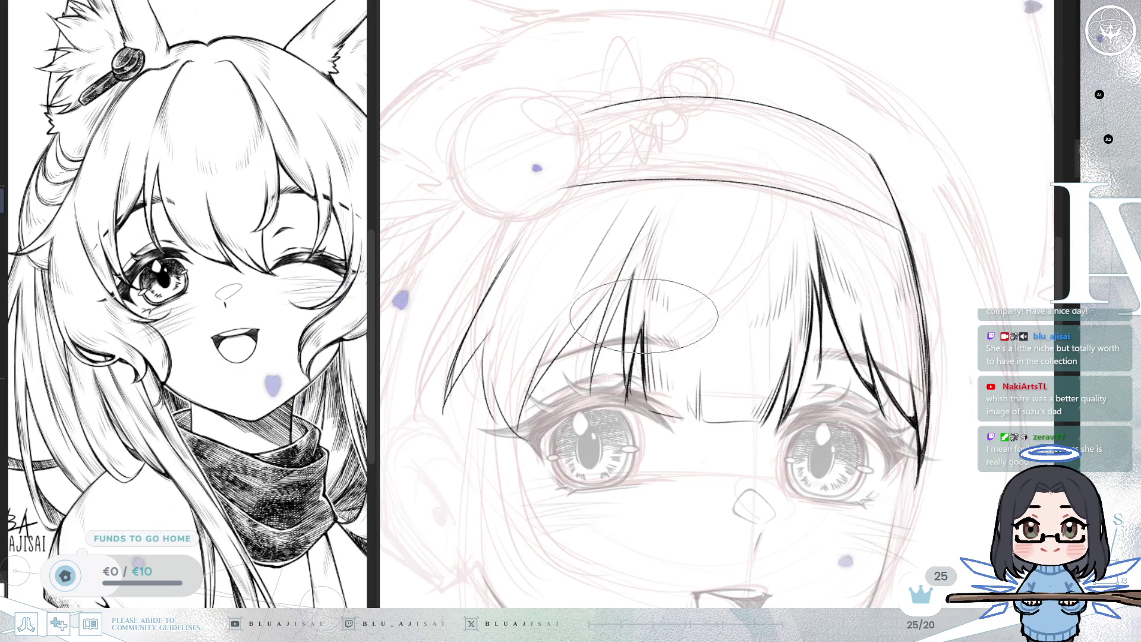
scroll(708, 308, down, 1)
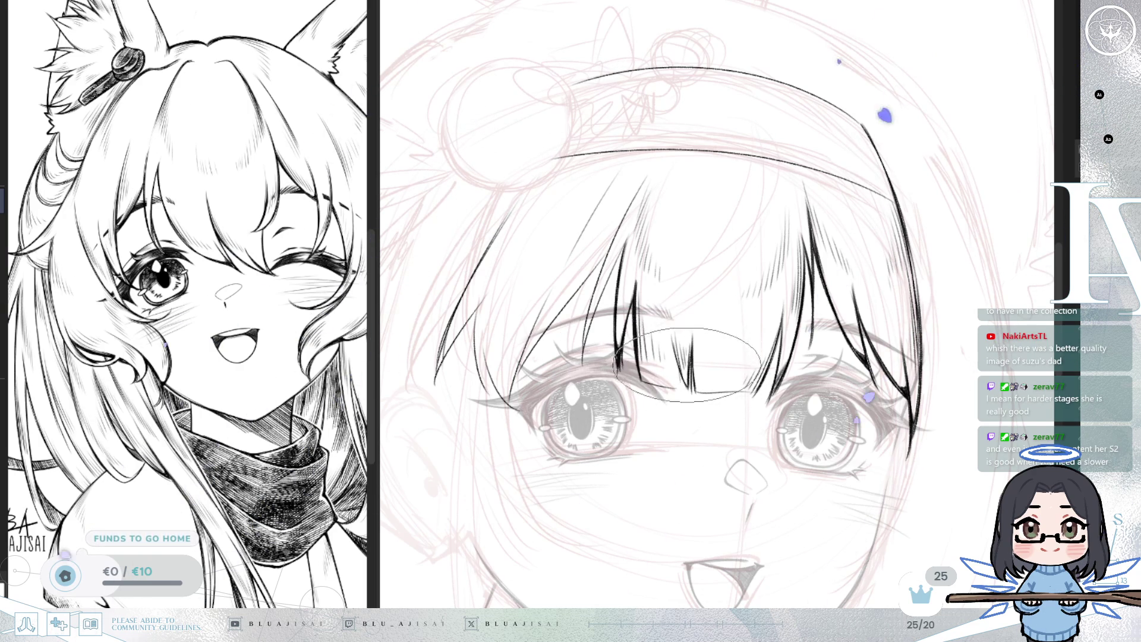
key(minus)
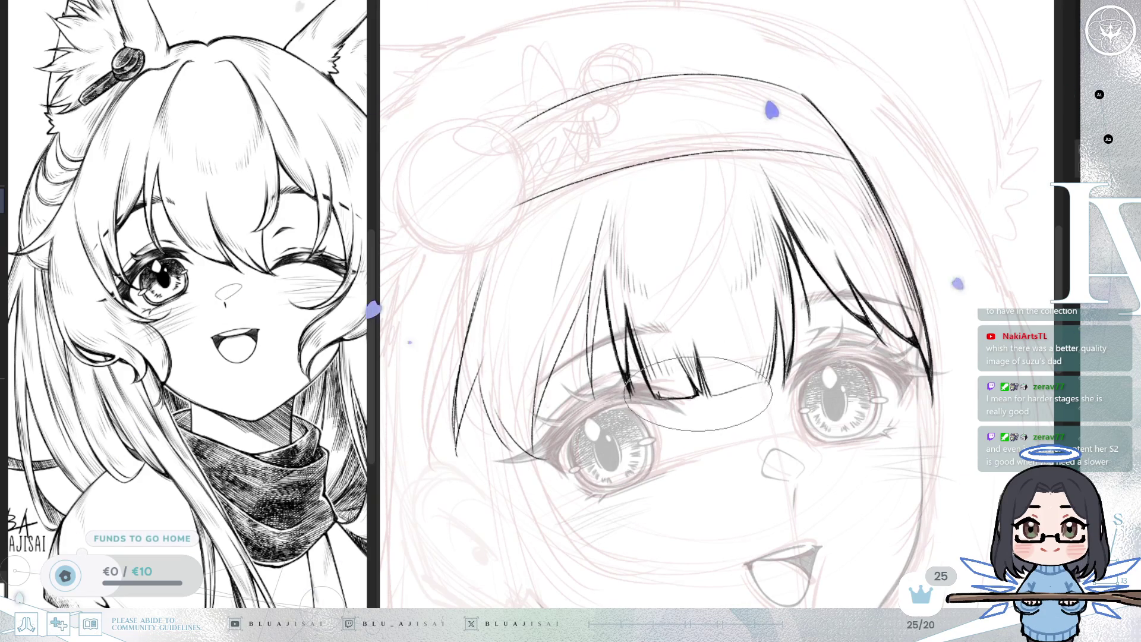
key(asciicircum)
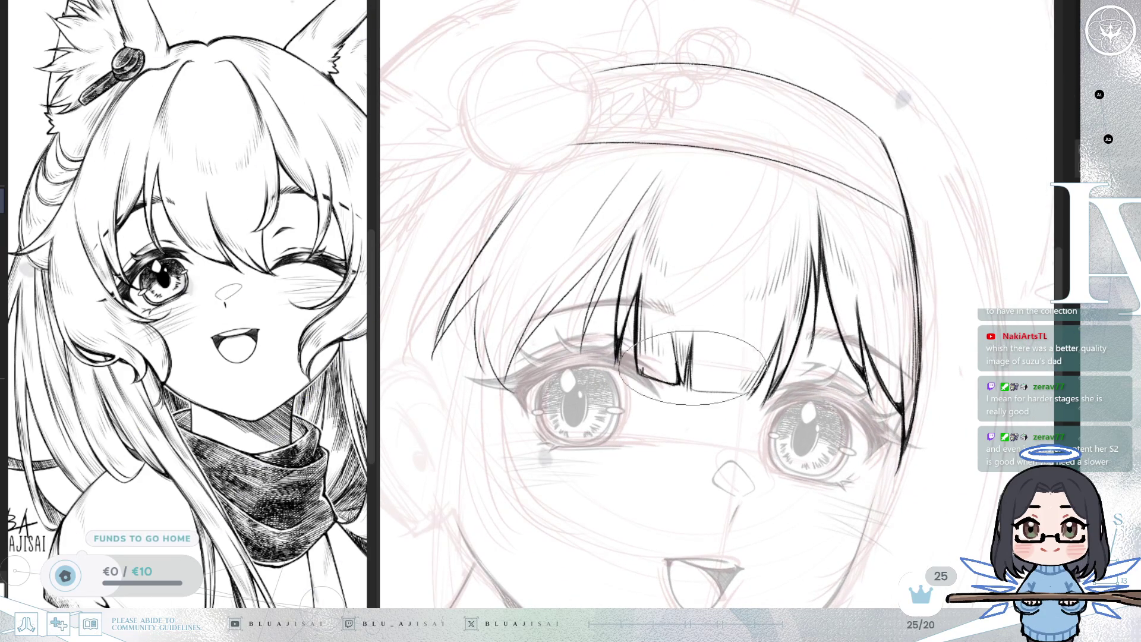
key(minus)
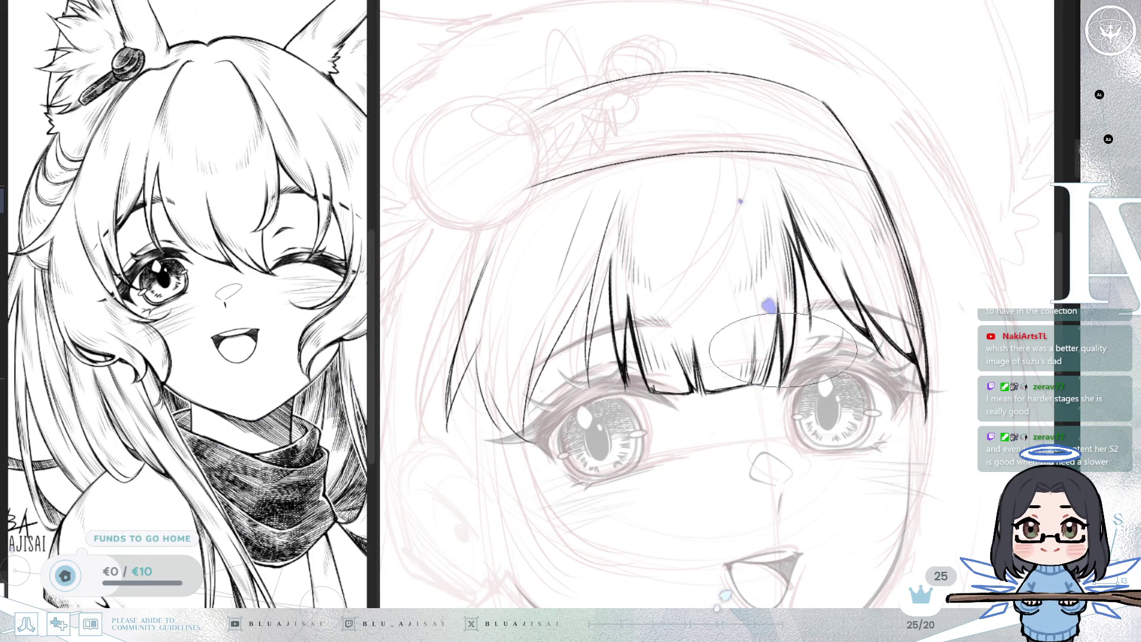
drag(803, 348, 688, 349)
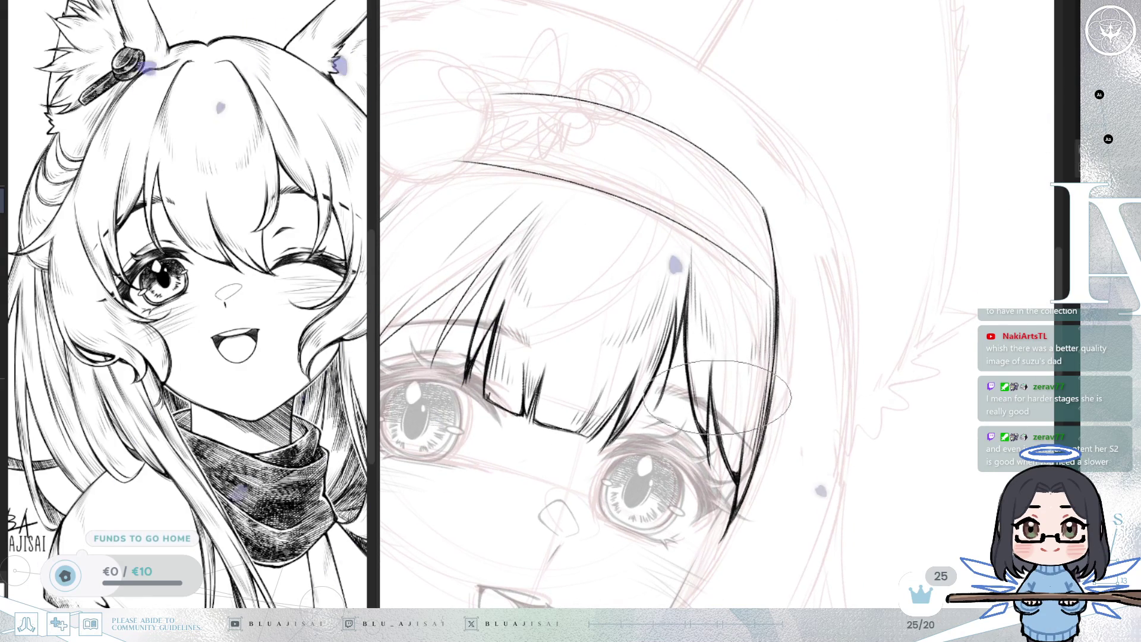
mouse_move(716, 390)
mouse_down()
mouse_move(750, 347)
mouse_move(792, 174)
mouse_move(571, 410)
mouse_up()
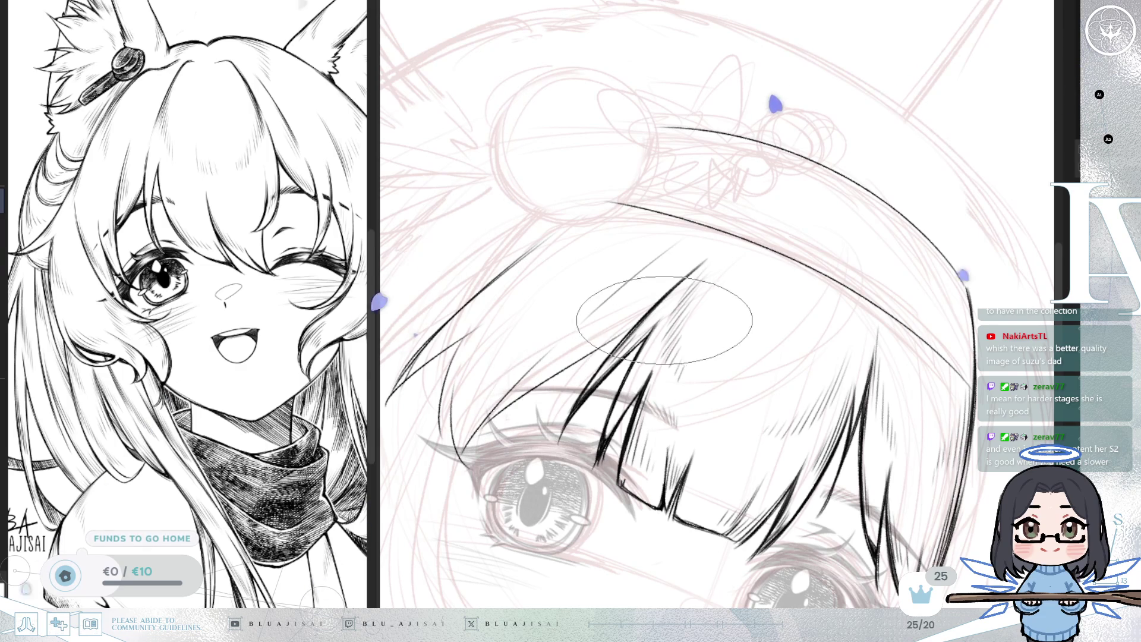
key(5)
drag(629, 331, 720, 300)
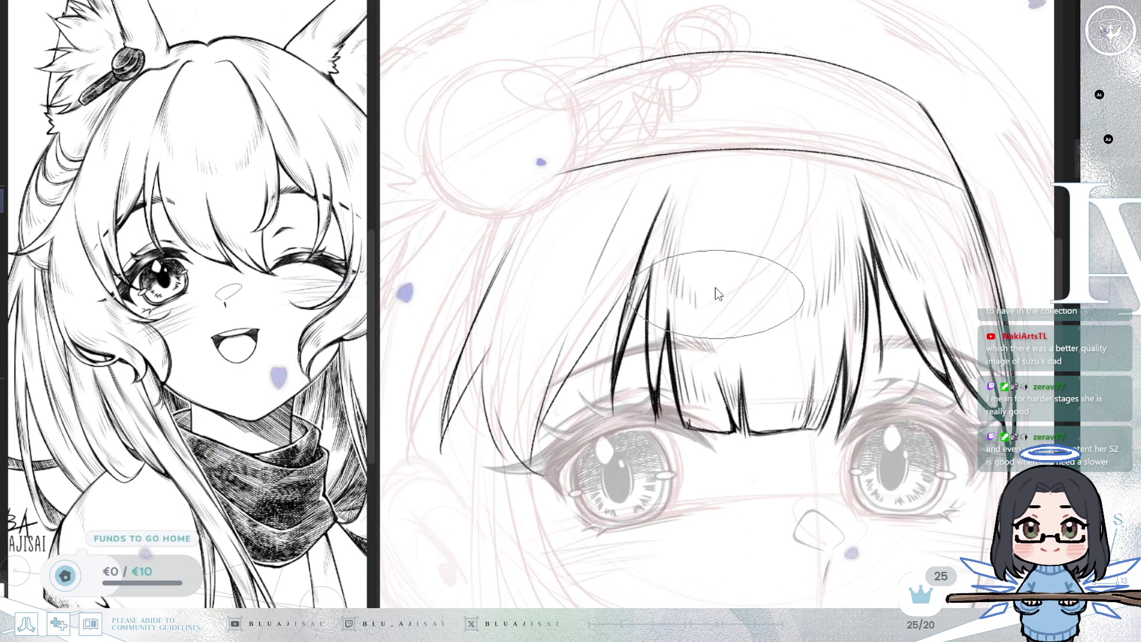
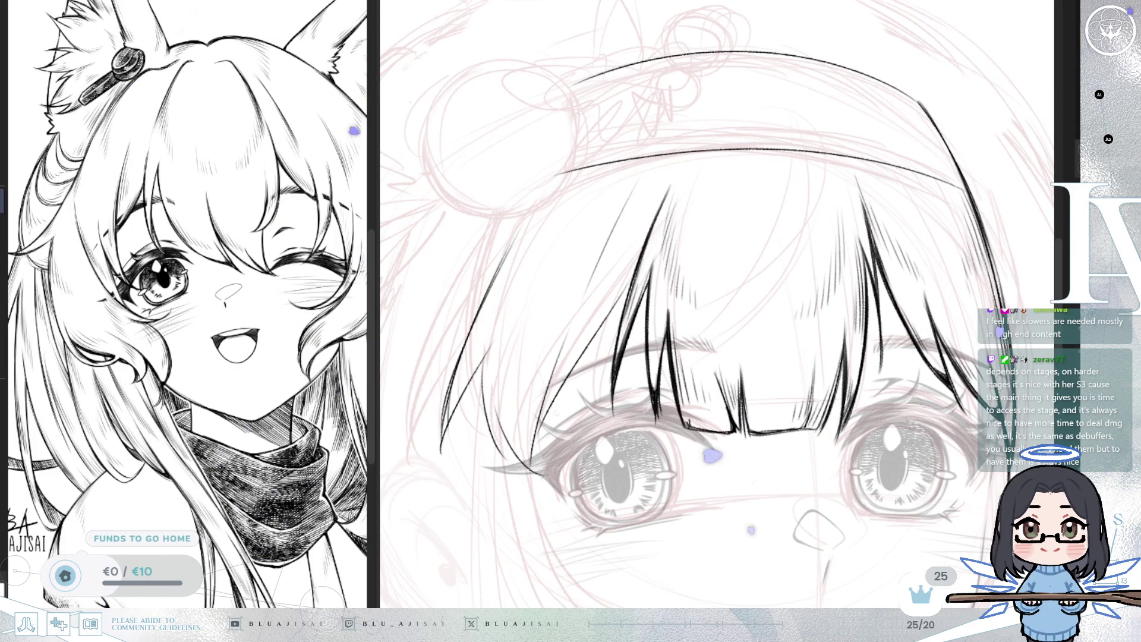
- Ink an extra strand down the left side of the bangs toward the eye, tilting the view
scroll(729, 304, down, 3)
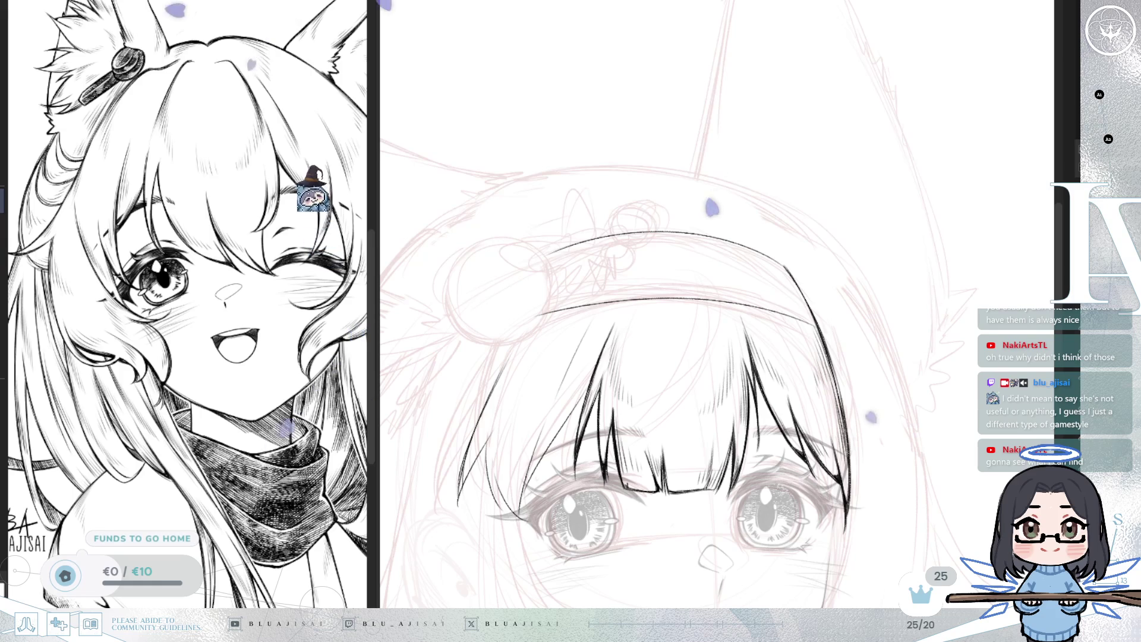
scroll(678, 211, up, 3)
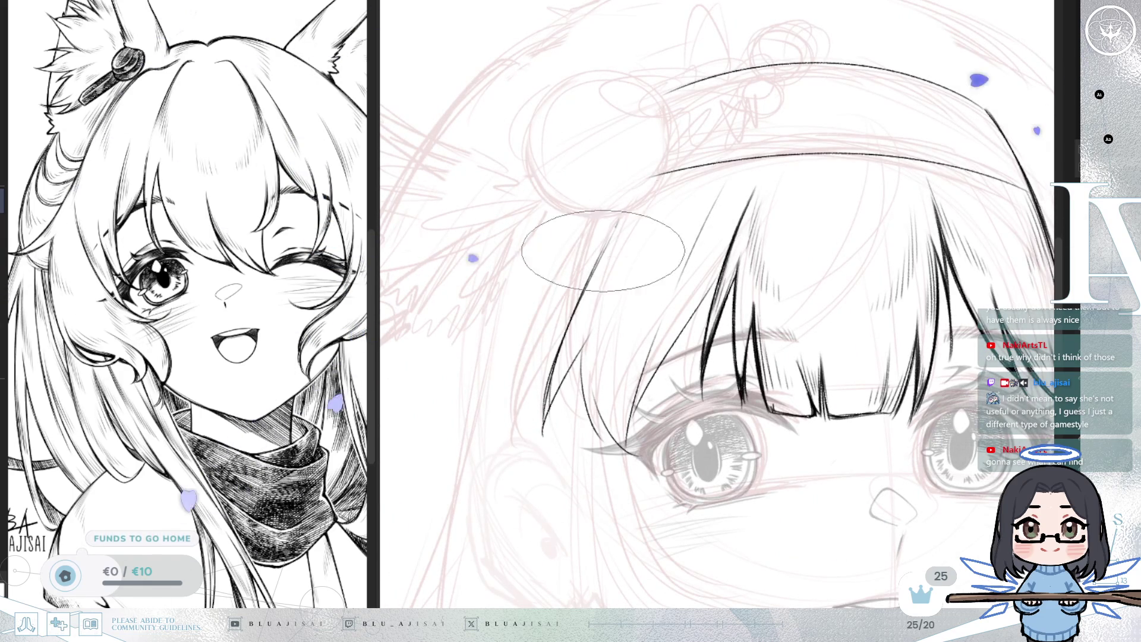
drag(630, 200, 595, 280)
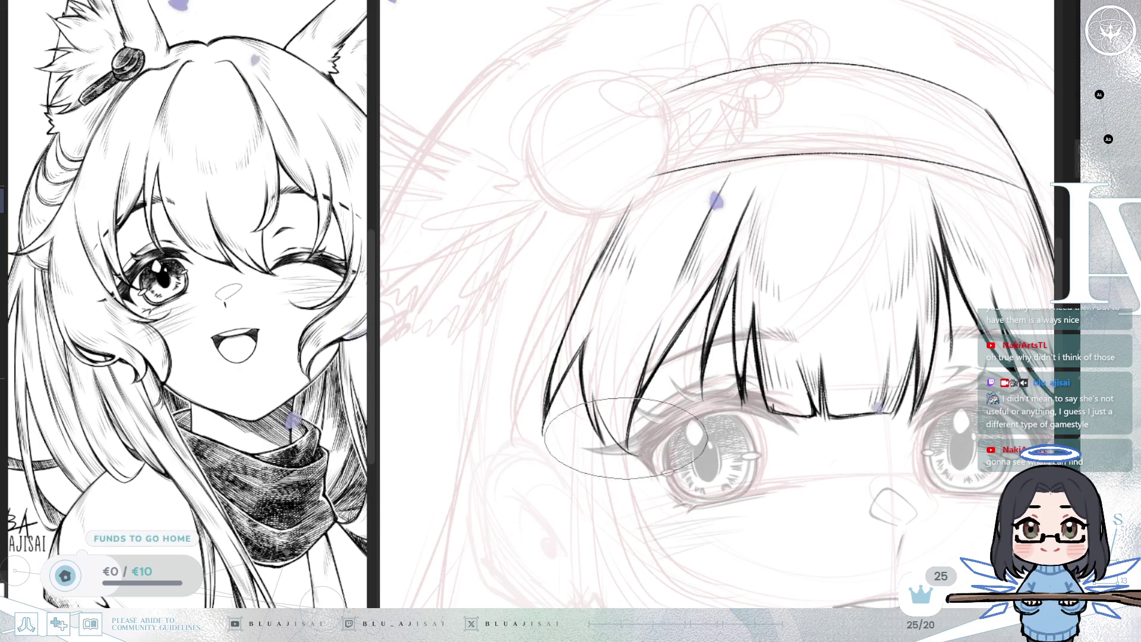
drag(632, 416, 620, 400)
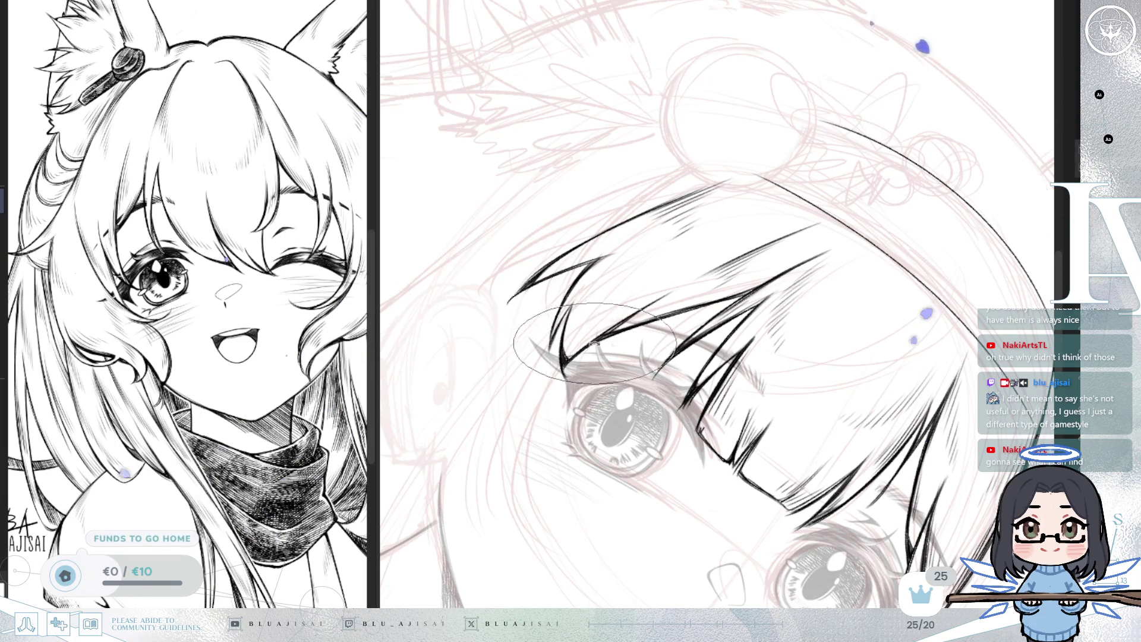
key(minus)
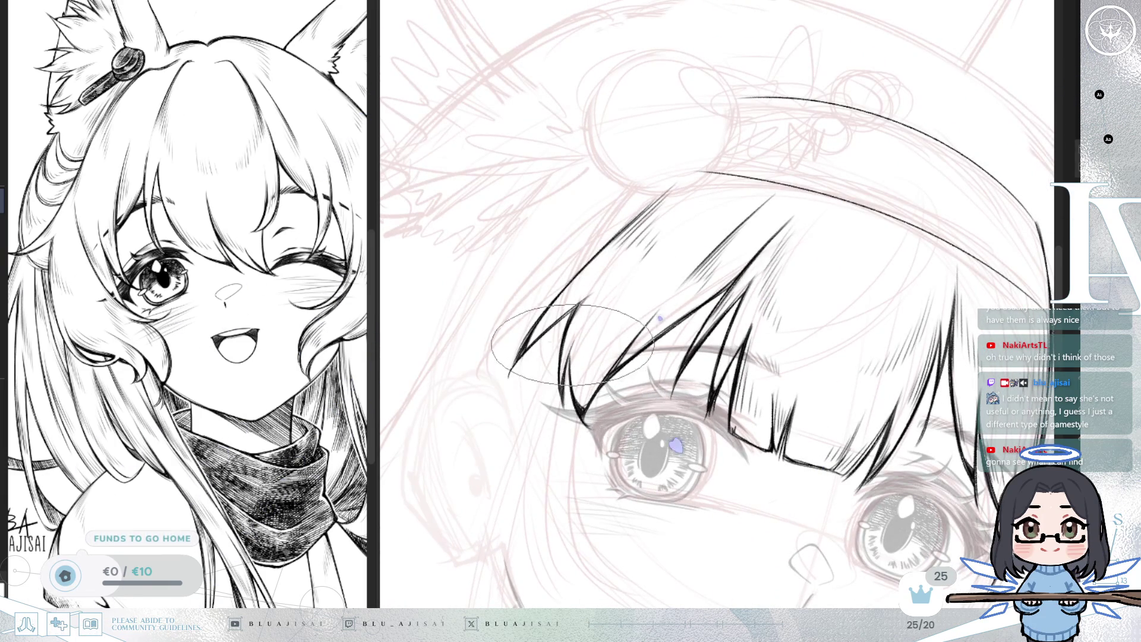
key(plus)
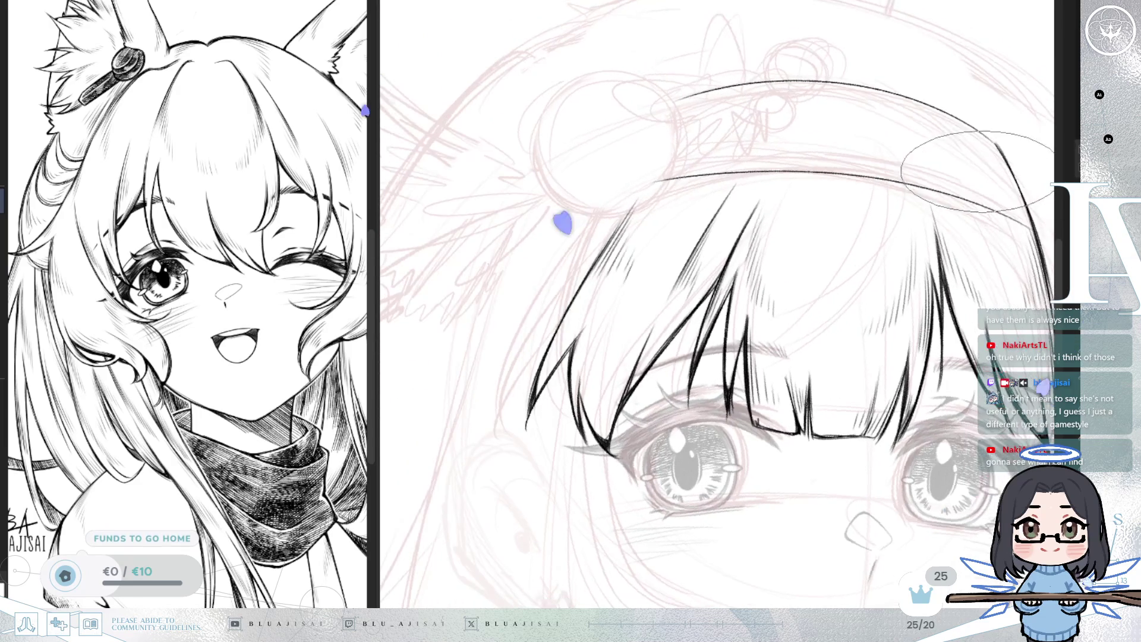
key(minus)
key(minus)
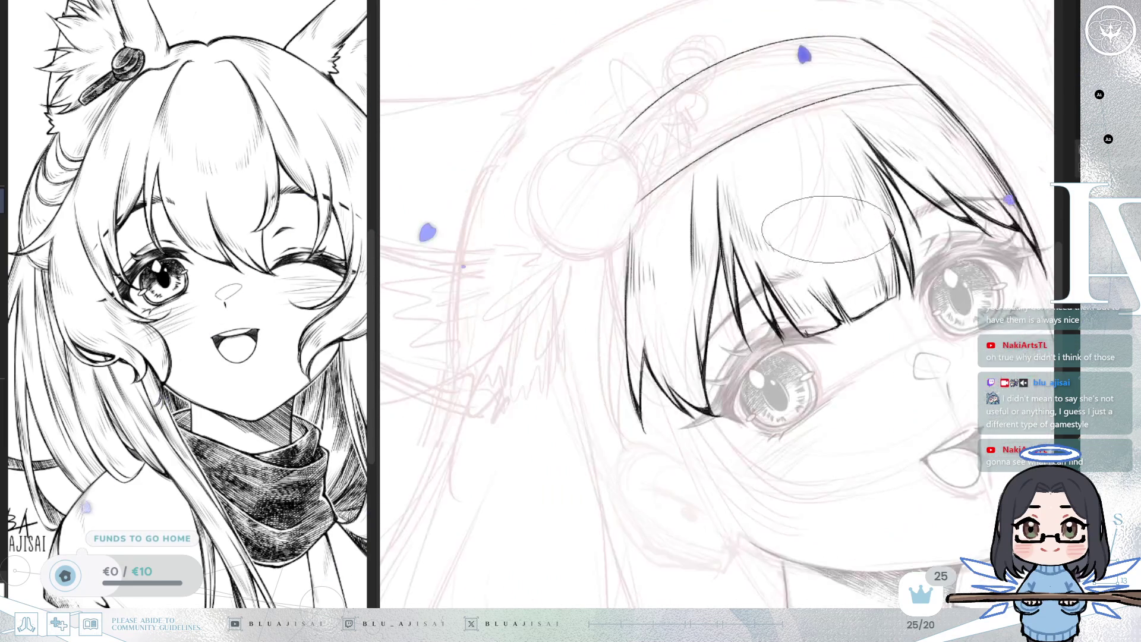
key(plus)
key(plus)
key(plus)
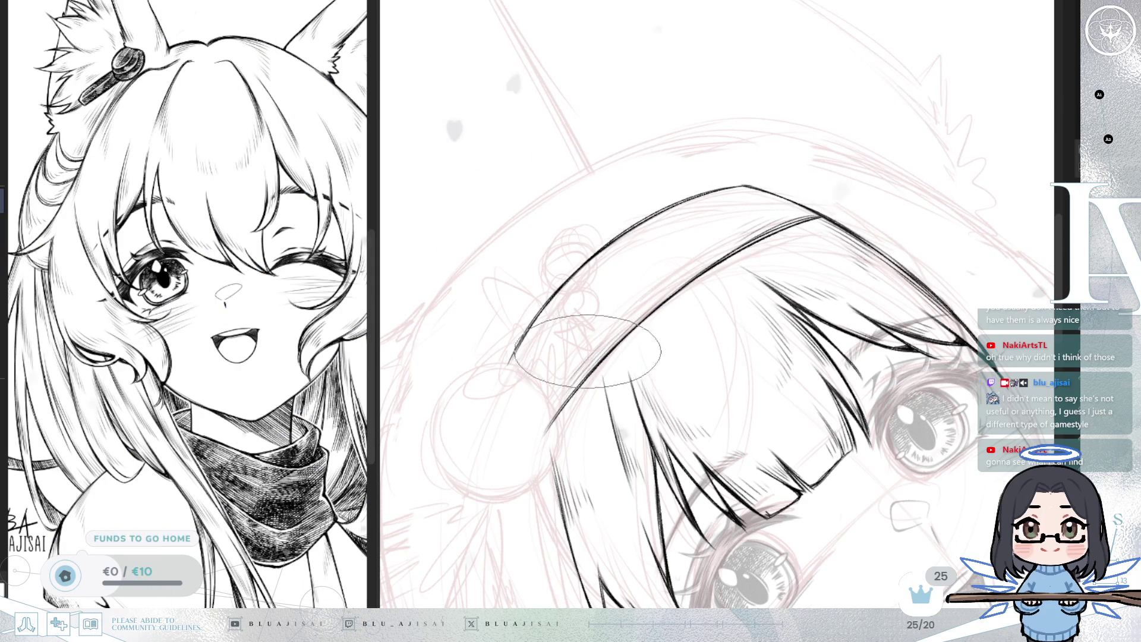
key(minus)
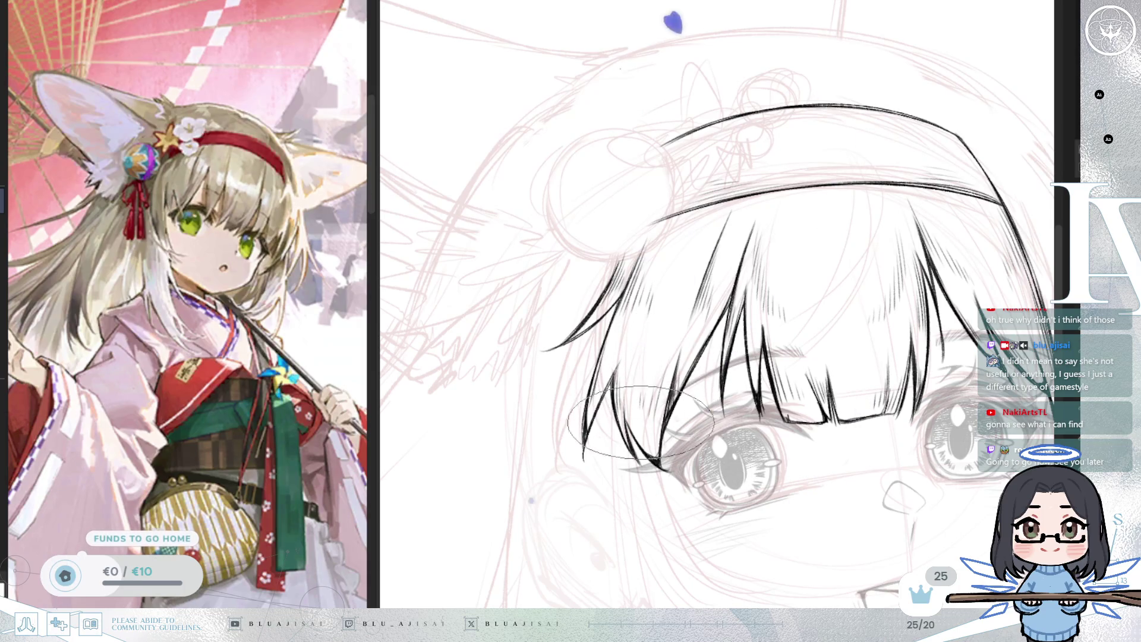
scroll(658, 366, down, 3)
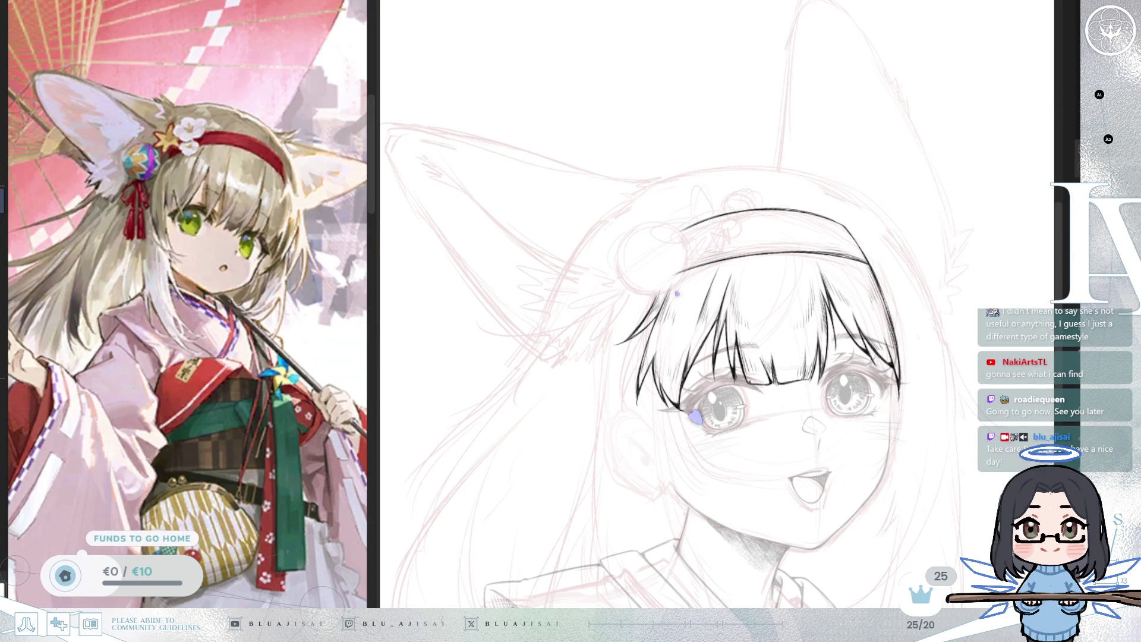
- Add a small tick to the headband line, then straighten the canvas view
scroll(626, 367, up, 3)
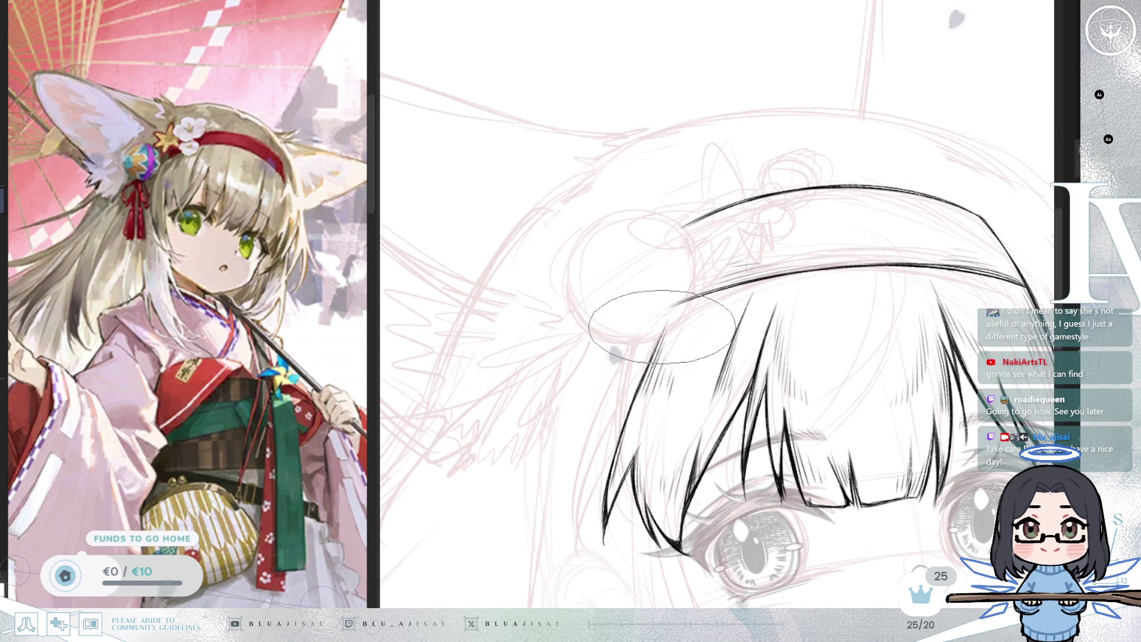
scroll(907, 340, down, 2)
scroll(907, 340, down, 2)
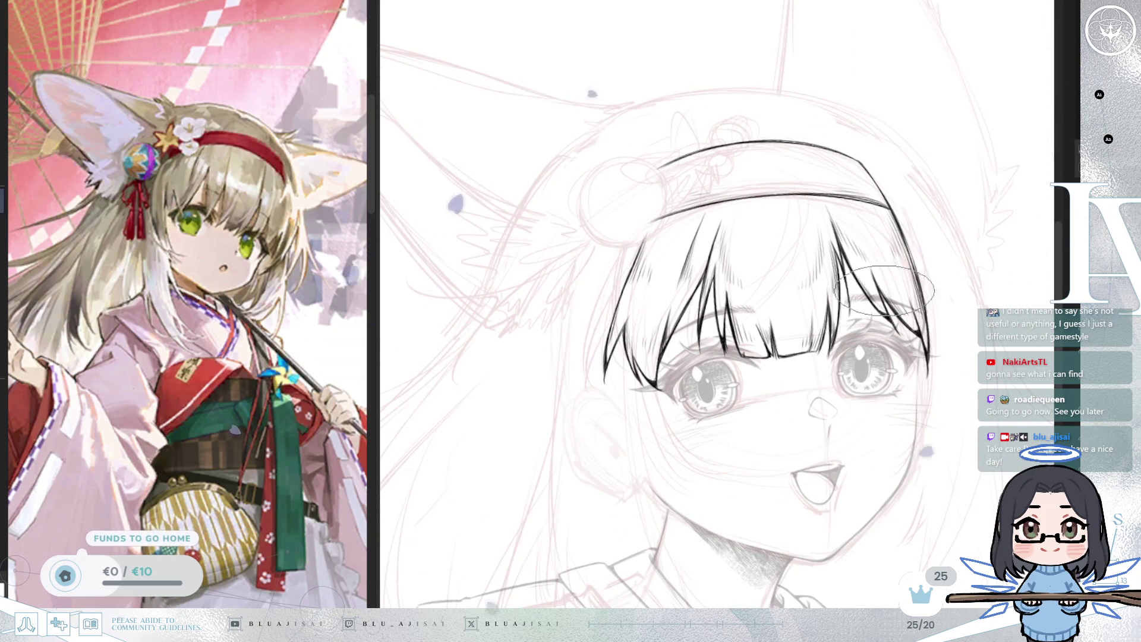
scroll(907, 312, down, 2)
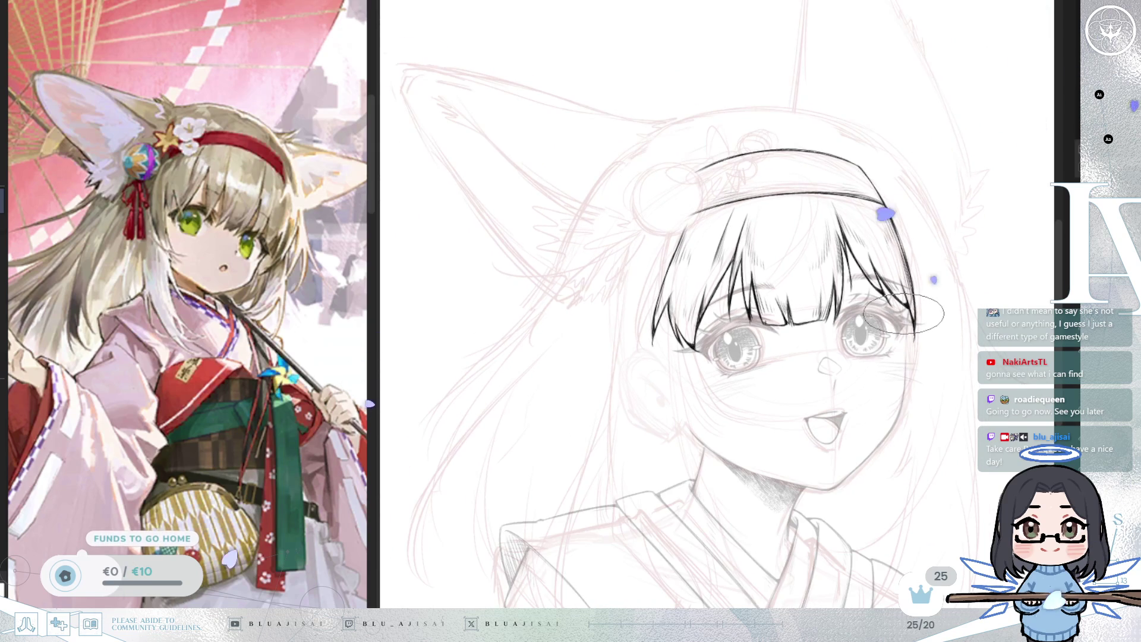
scroll(891, 317, up, 5)
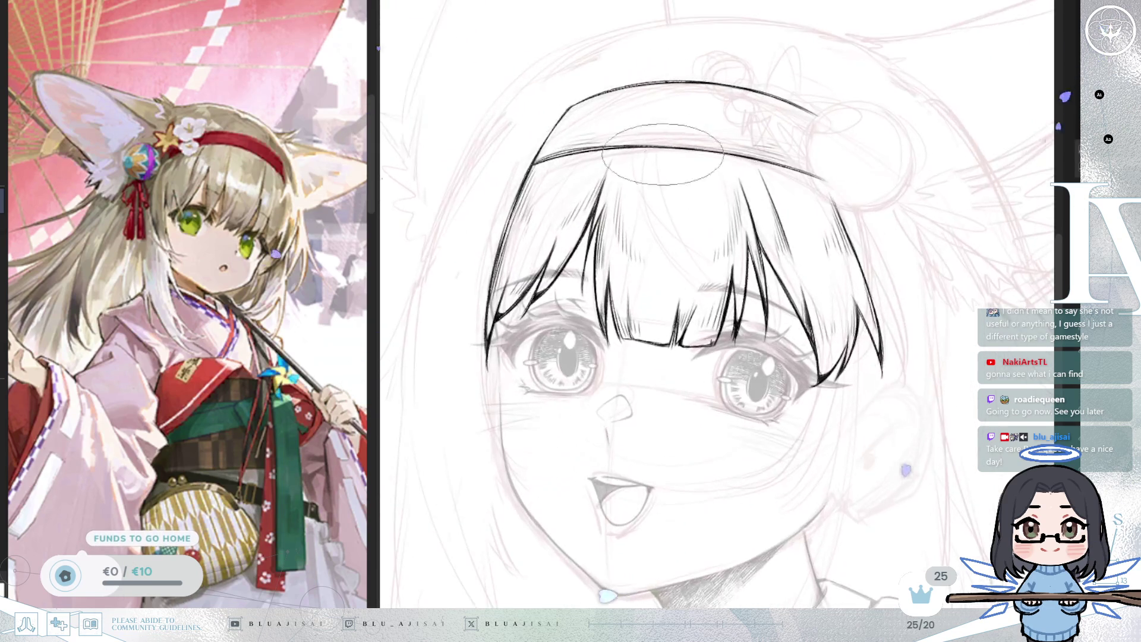
click(677, 160)
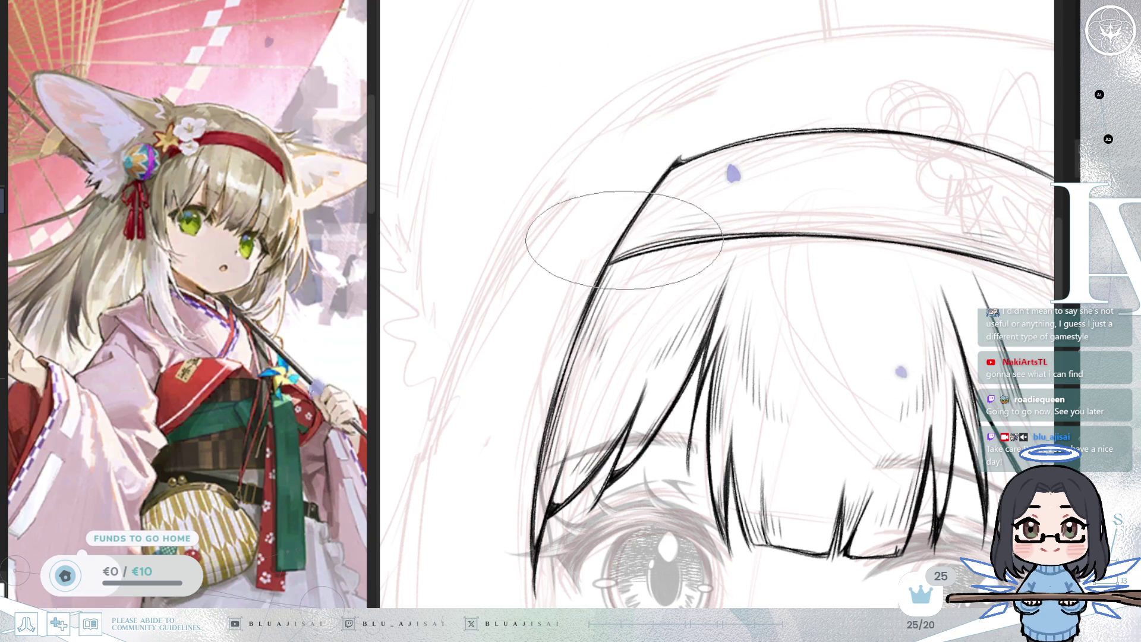
scroll(615, 258, down, 5)
mouse_move(862, 250)
mouse_down()
mouse_move(942, 231)
mouse_move(879, 199)
mouse_up()
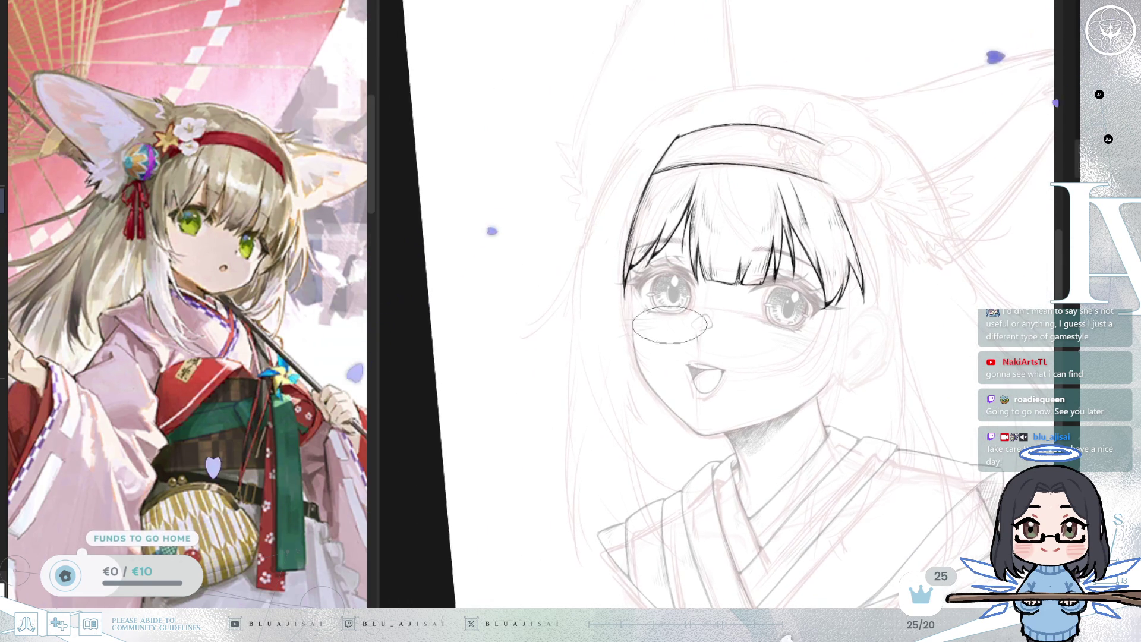
key(5)
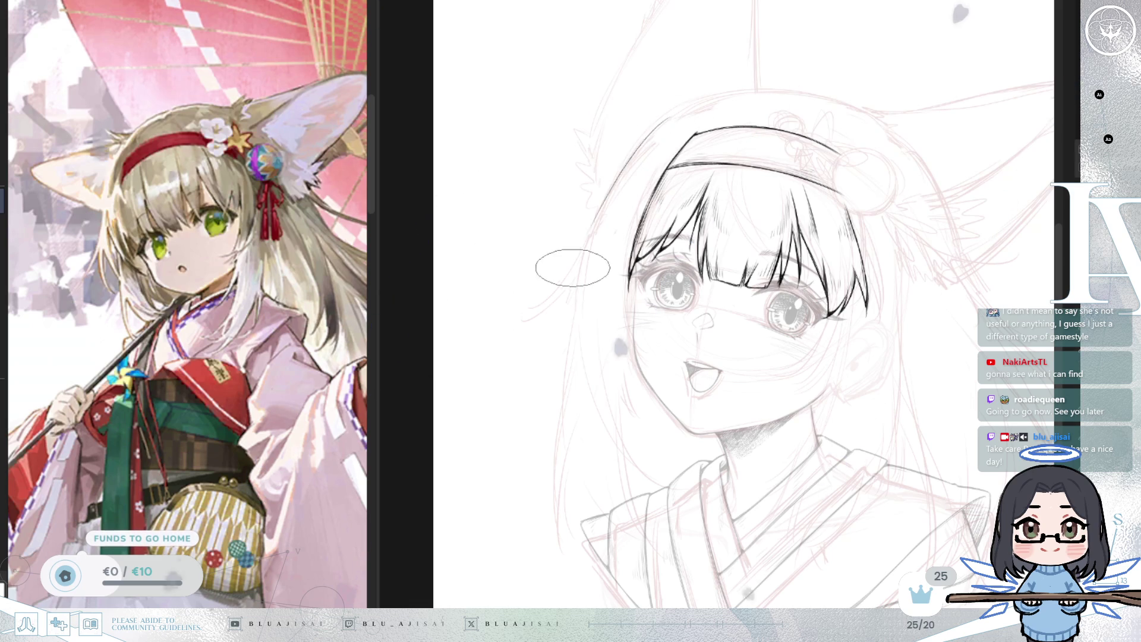
- Ink two long hair strands down the left of the face and mirror the view to check
drag(618, 196, 458, 375)
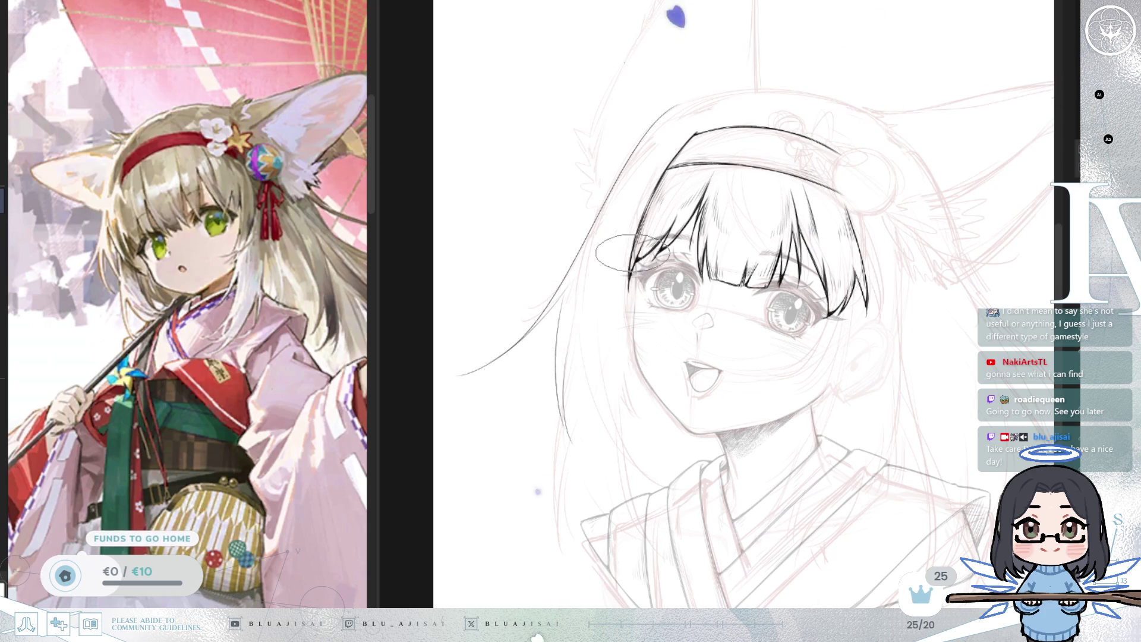
scroll(631, 256, up, 2)
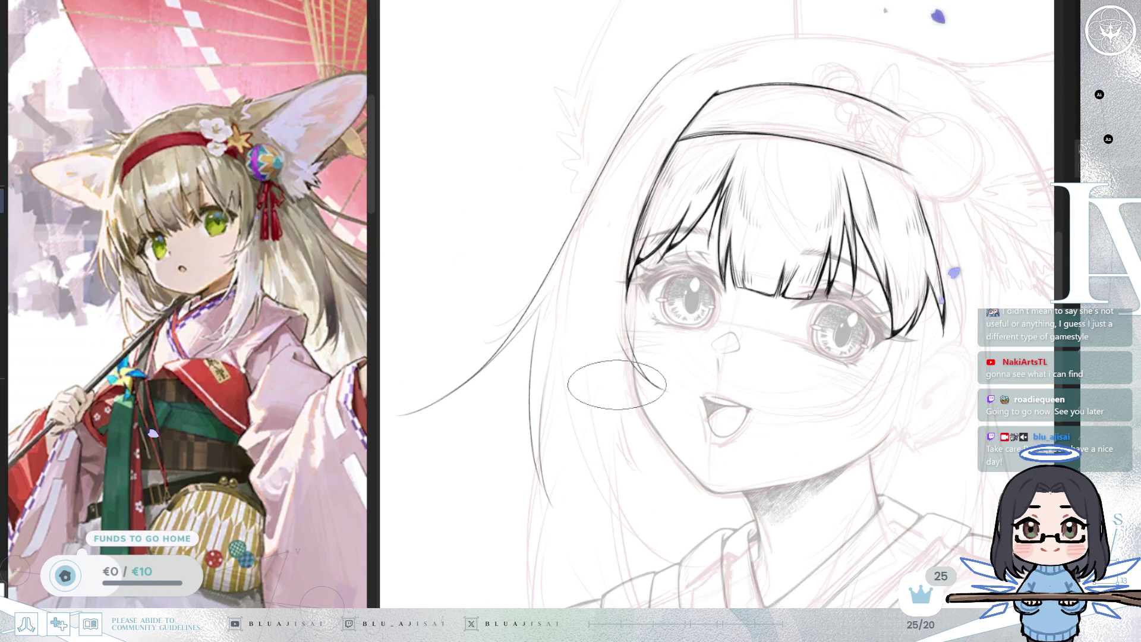
scroll(616, 382, down, 2)
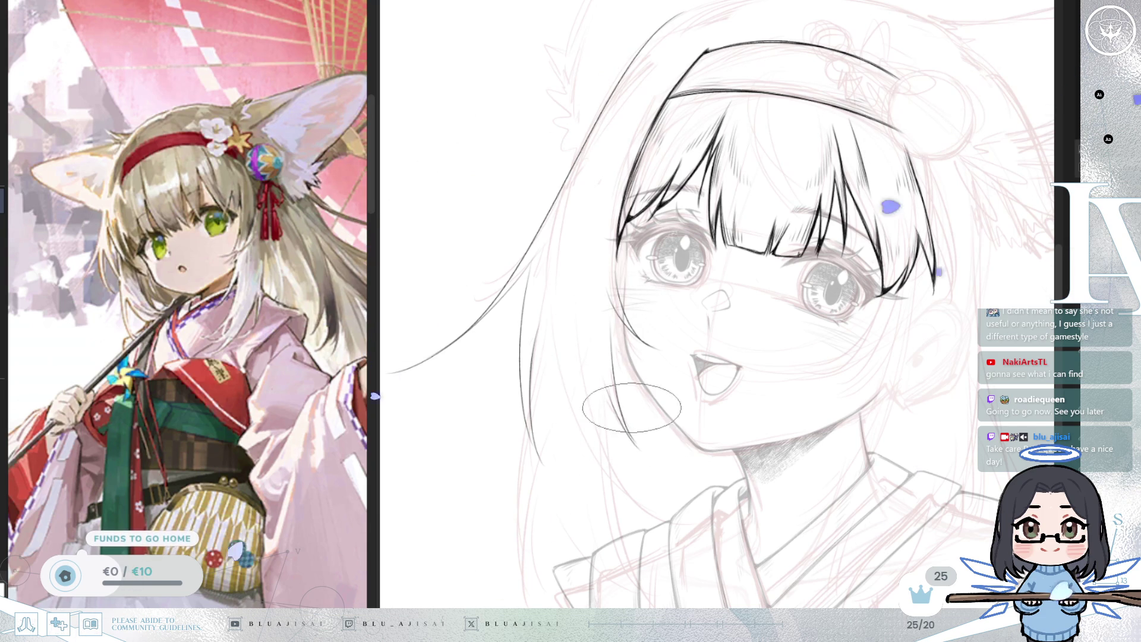
drag(556, 229, 575, 473)
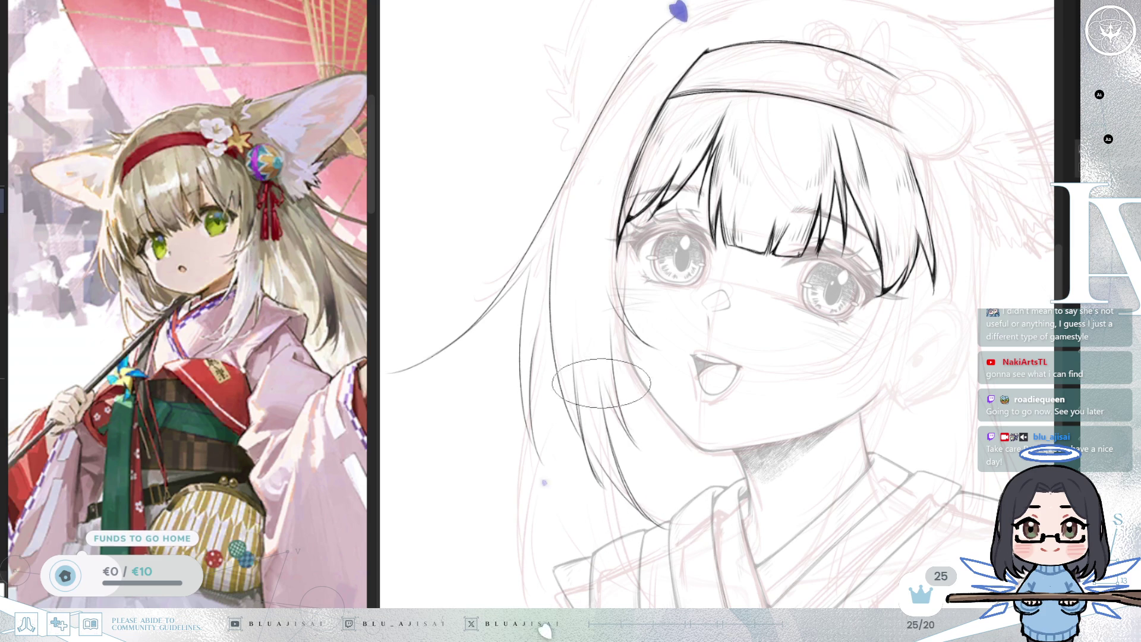
key(m)
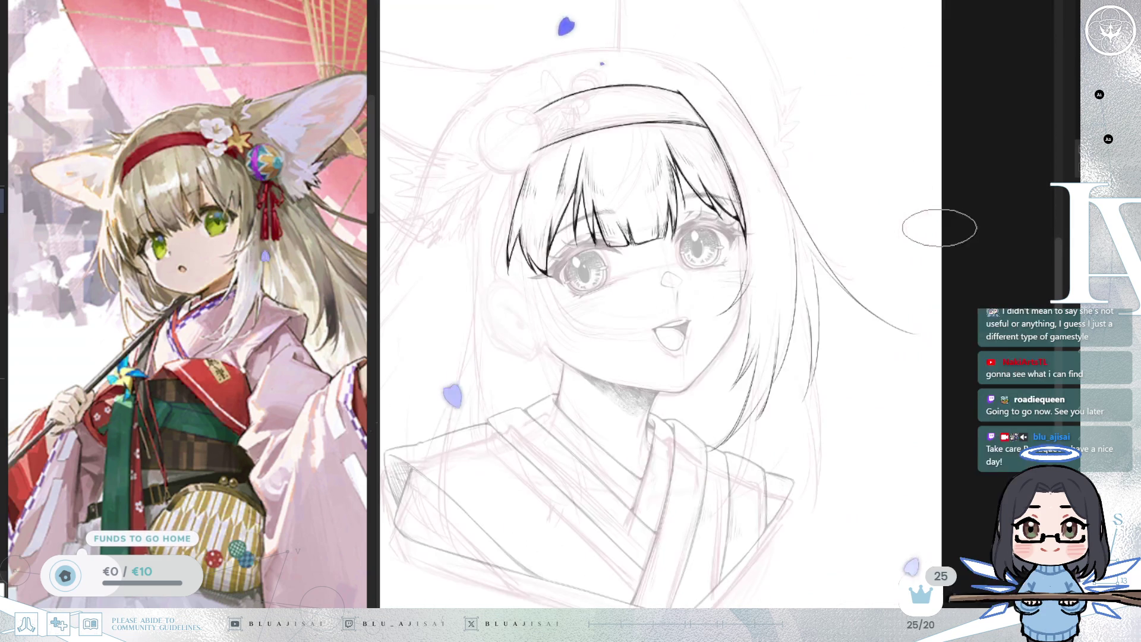
- Unmirror the view, shrink the brush, and ink a long hair line beside the existing strands
key(m)
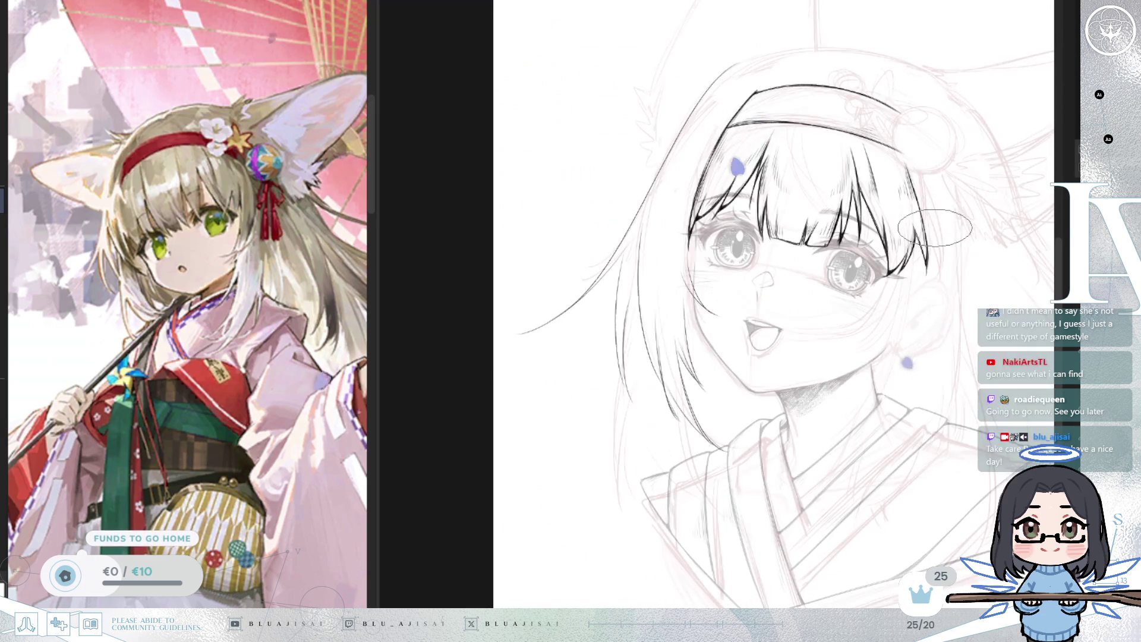
scroll(635, 281, up, 1)
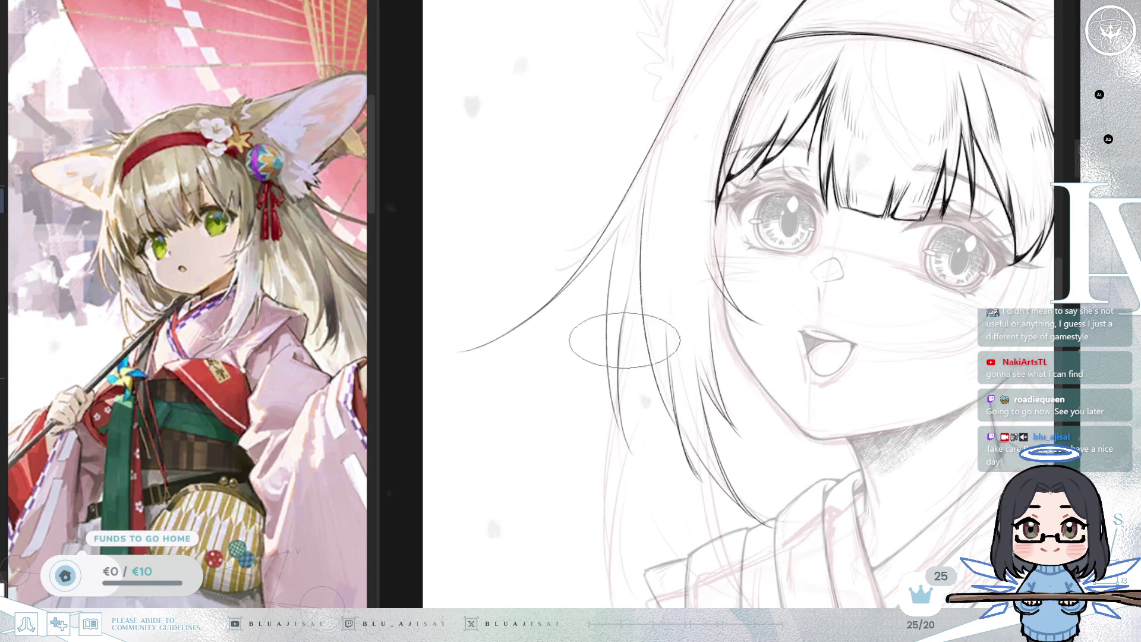
key(p)
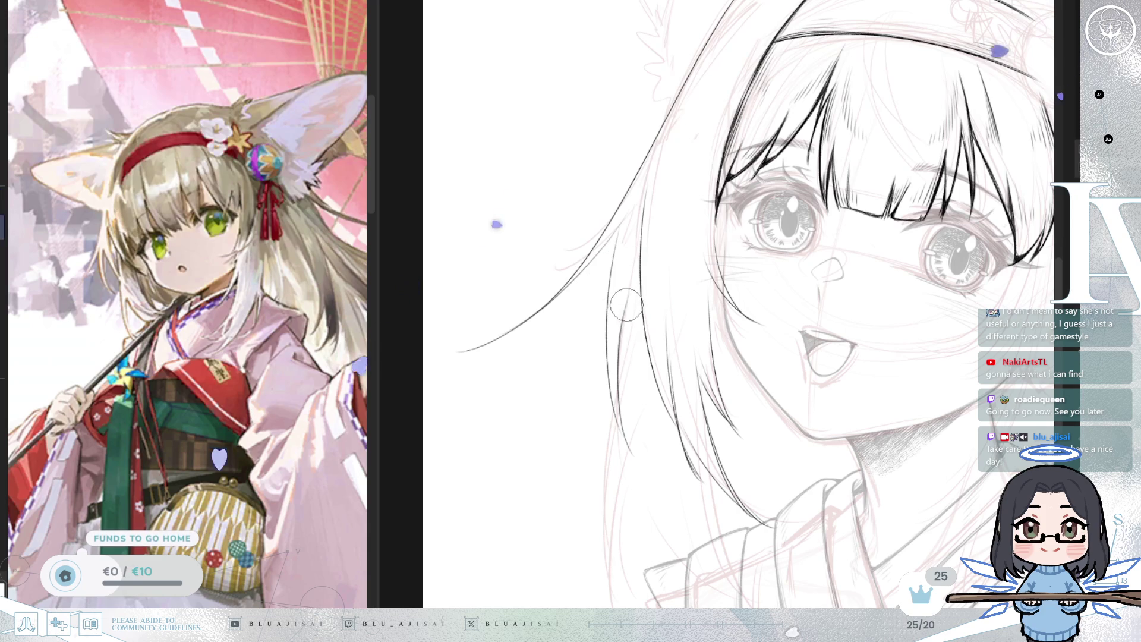
drag(750, 189, 670, 168)
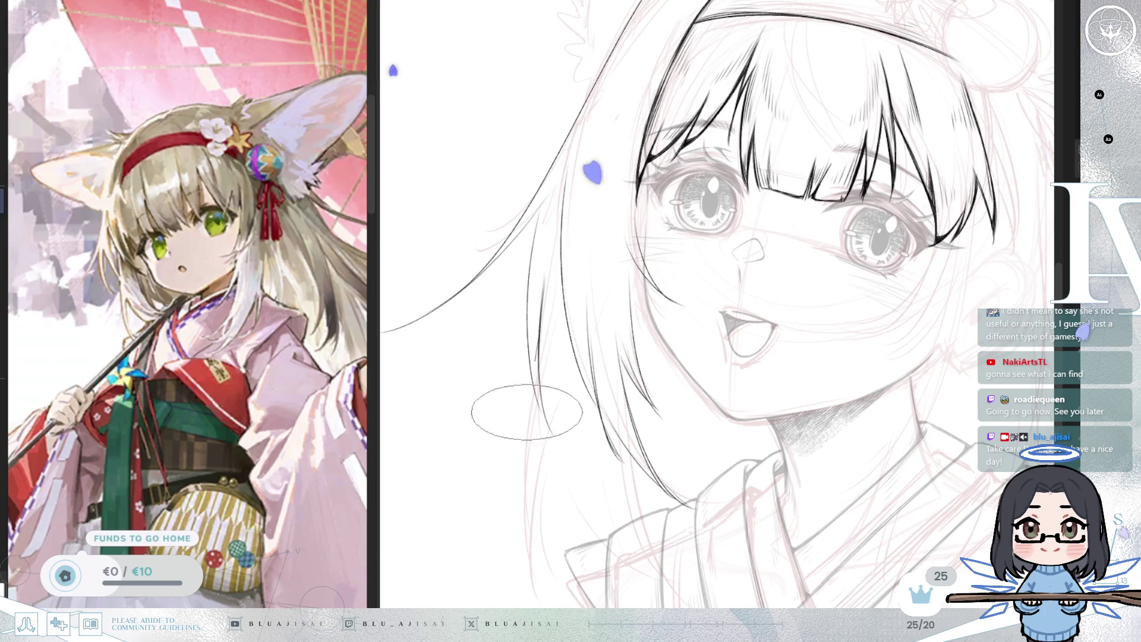
drag(548, 298, 537, 586)
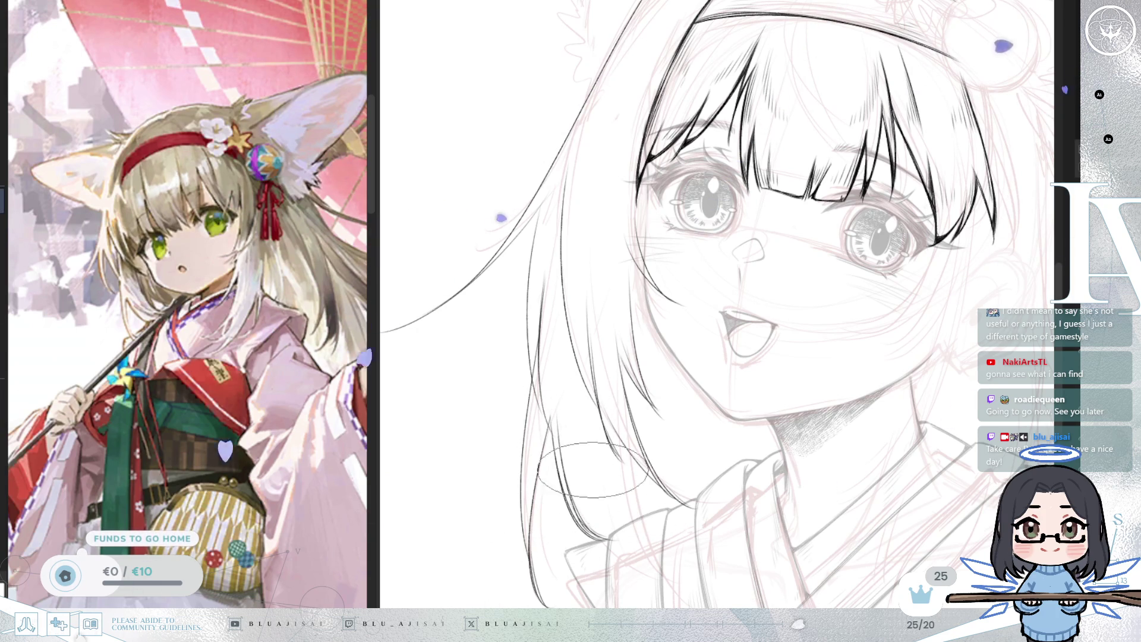
scroll(753, 290, down, 3)
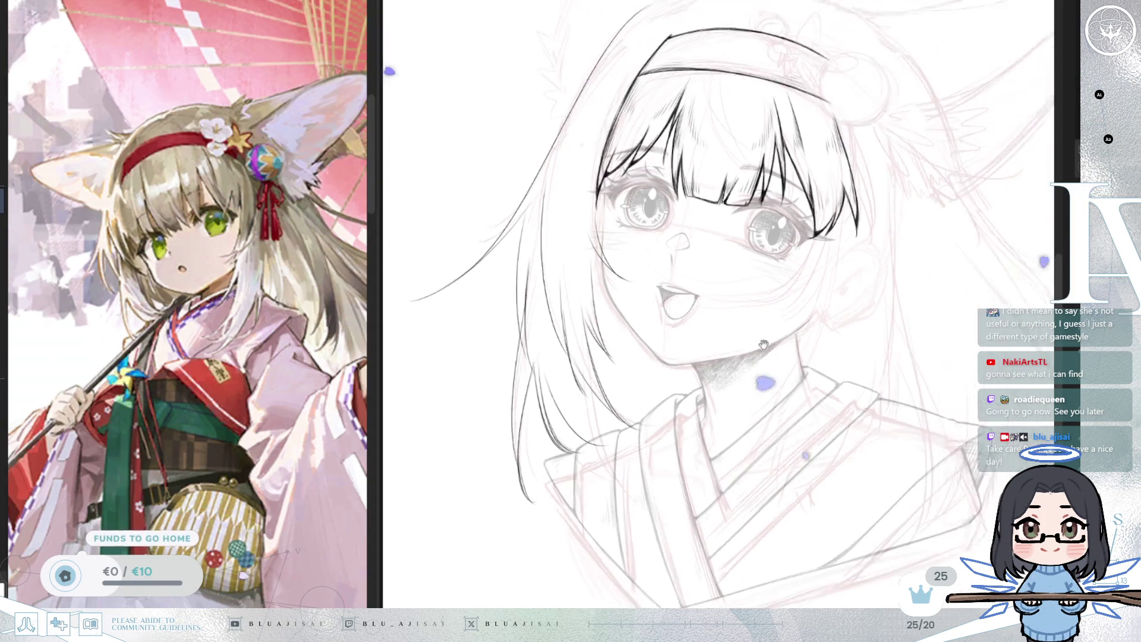
- Mirror the view to check the drawing, then bring the hair ends into view
key(m)
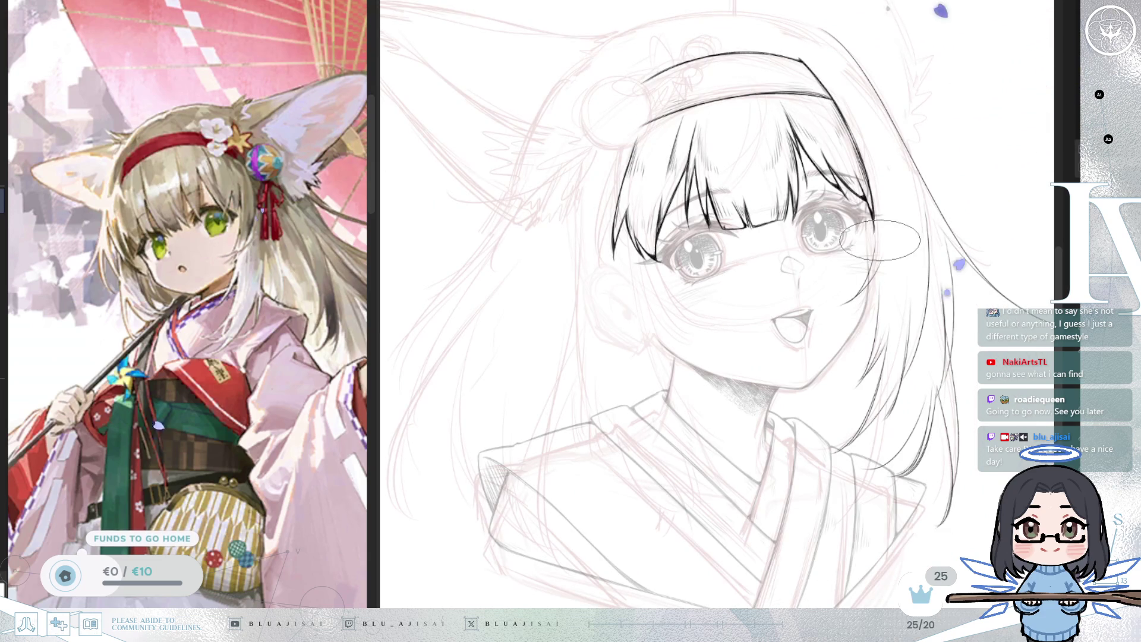
key(m)
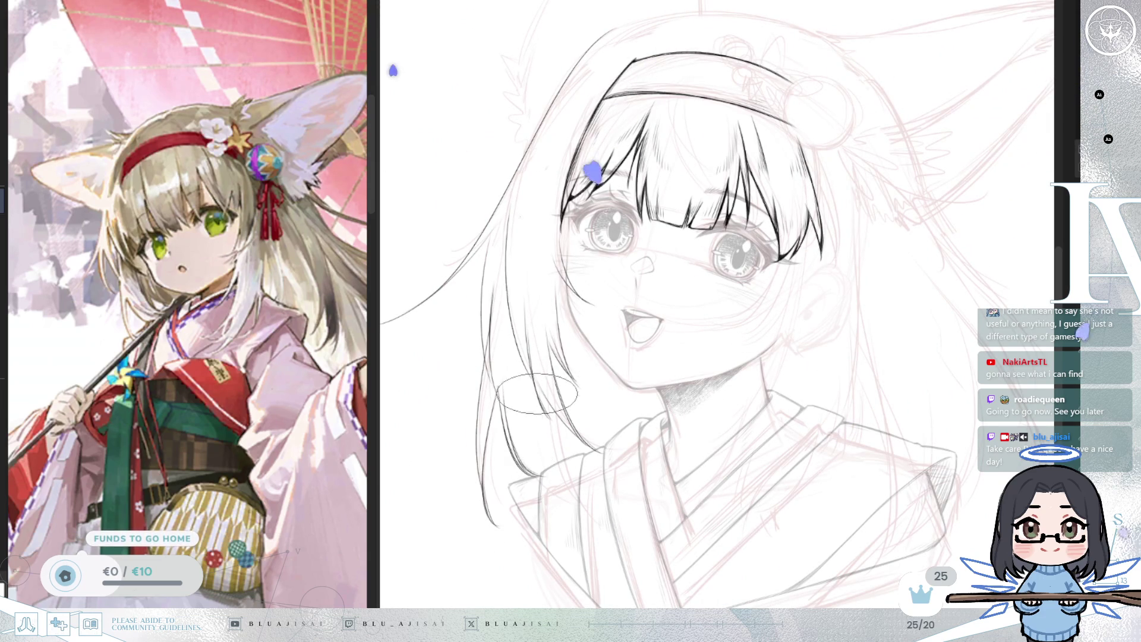
scroll(549, 415, up, 2)
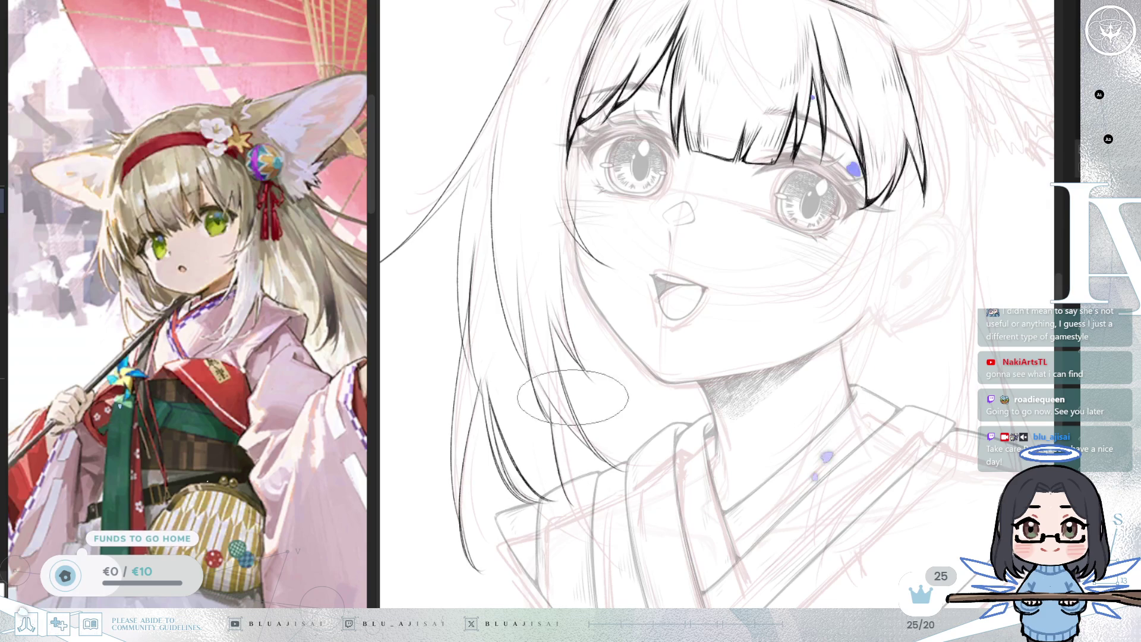
scroll(563, 421, down, 2)
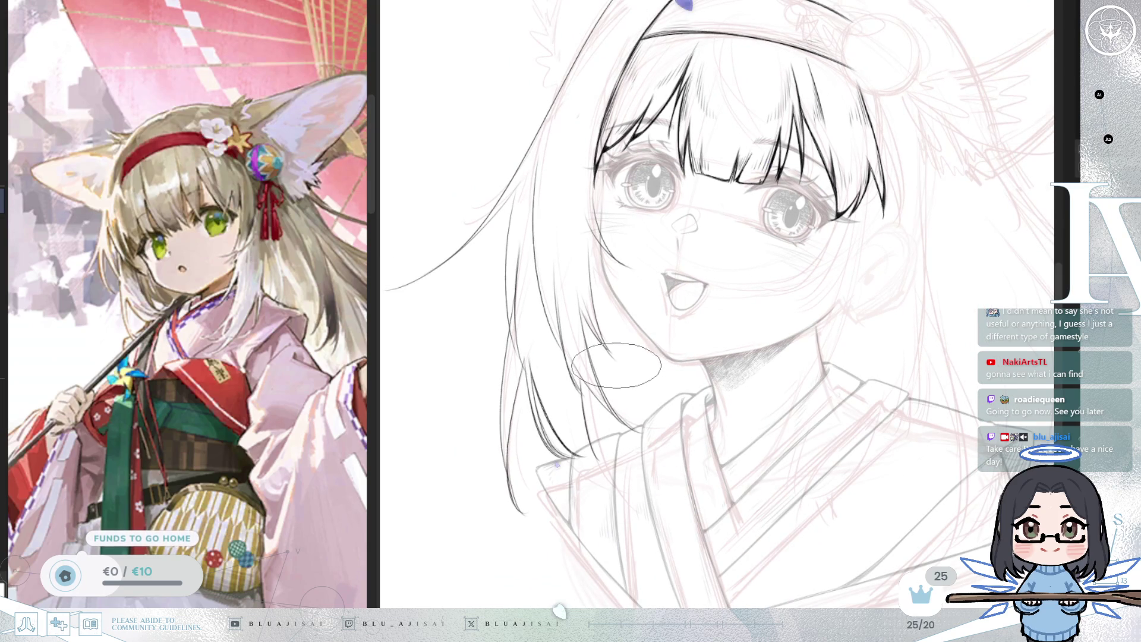
drag(628, 377, 608, 349)
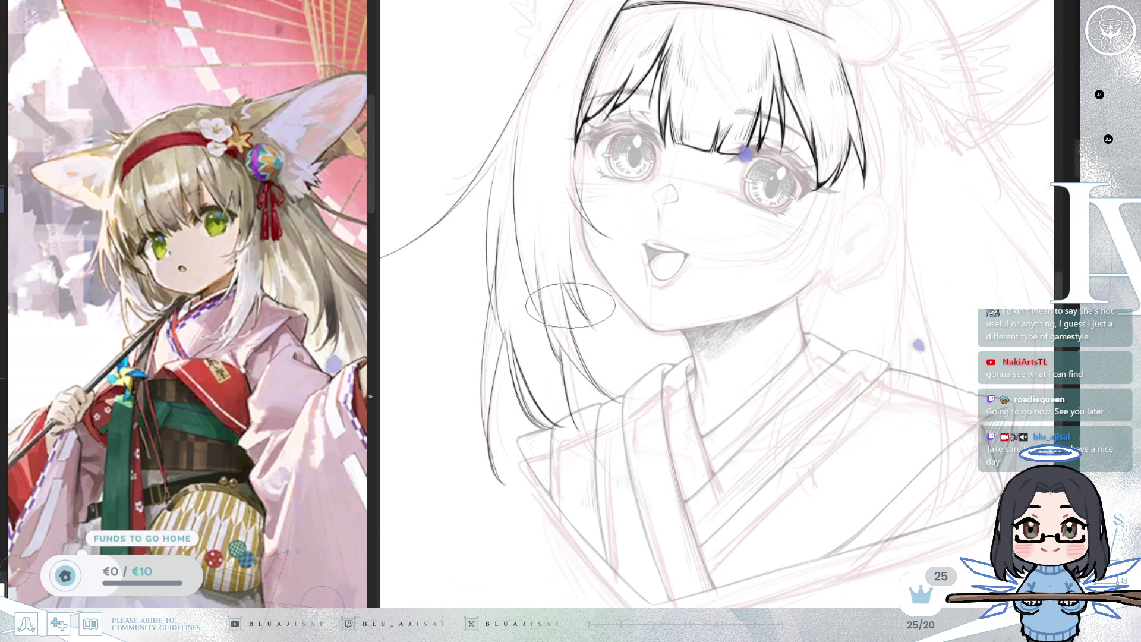
scroll(563, 285, up, 1)
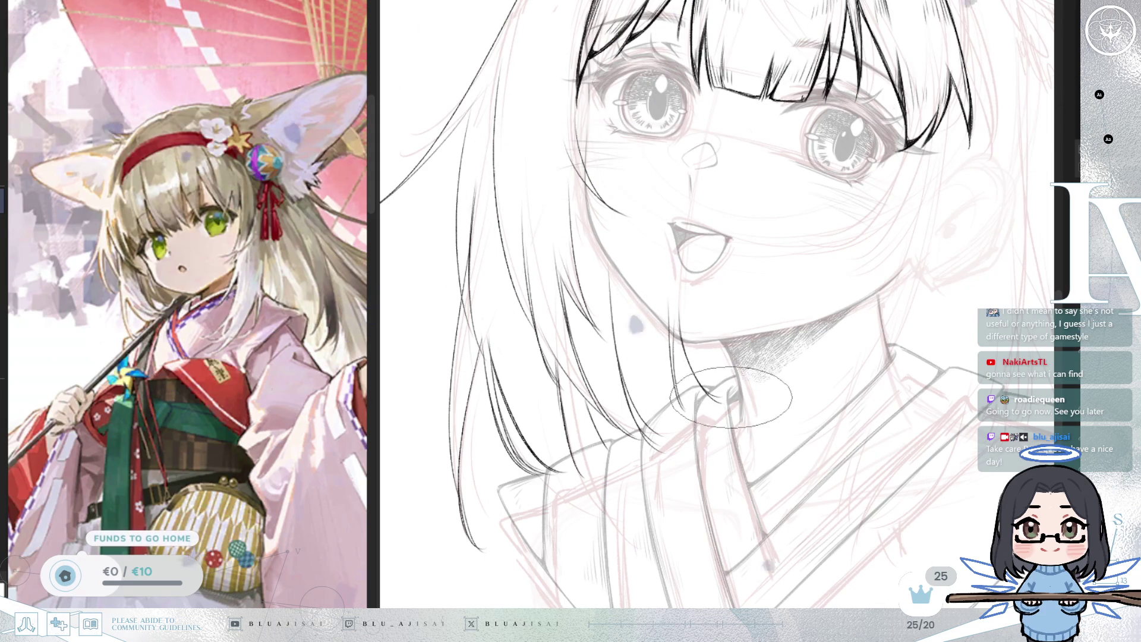
scroll(677, 295, down, 3)
scroll(721, 344, up, 5)
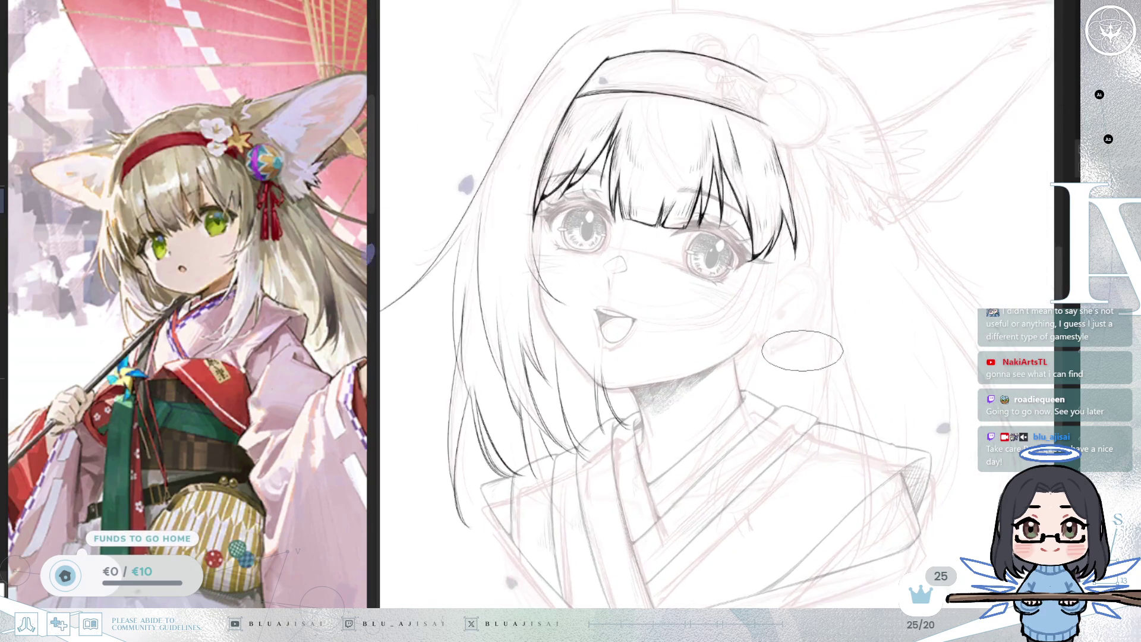
- Rotate and pan so the top of the head and headband are in view
drag(569, 349, 684, 399)
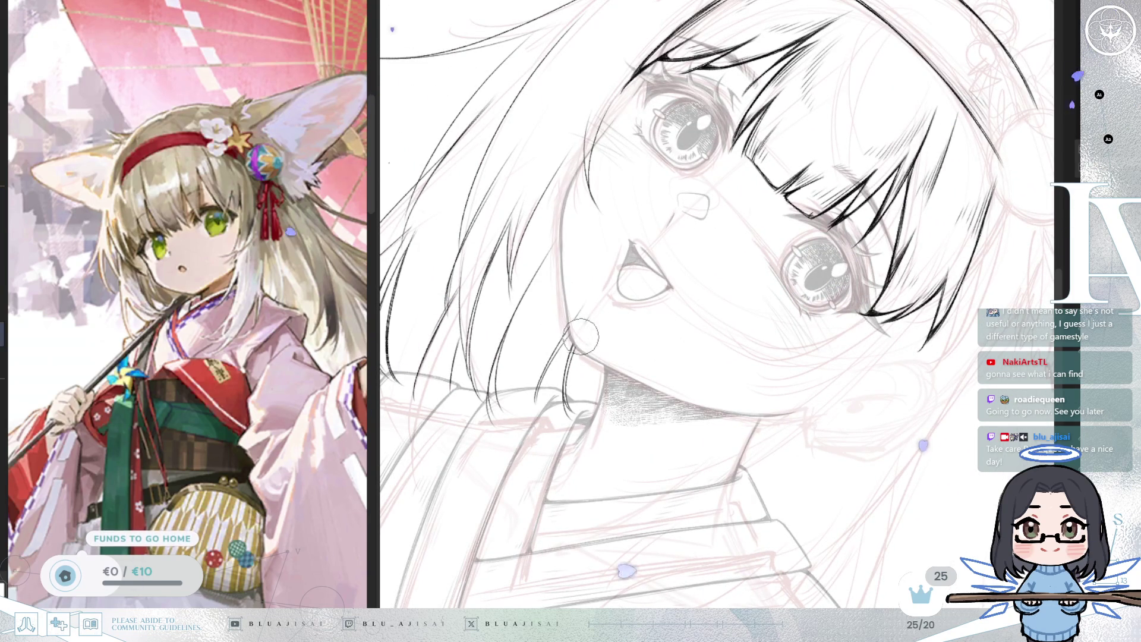
drag(600, 310, 618, 308)
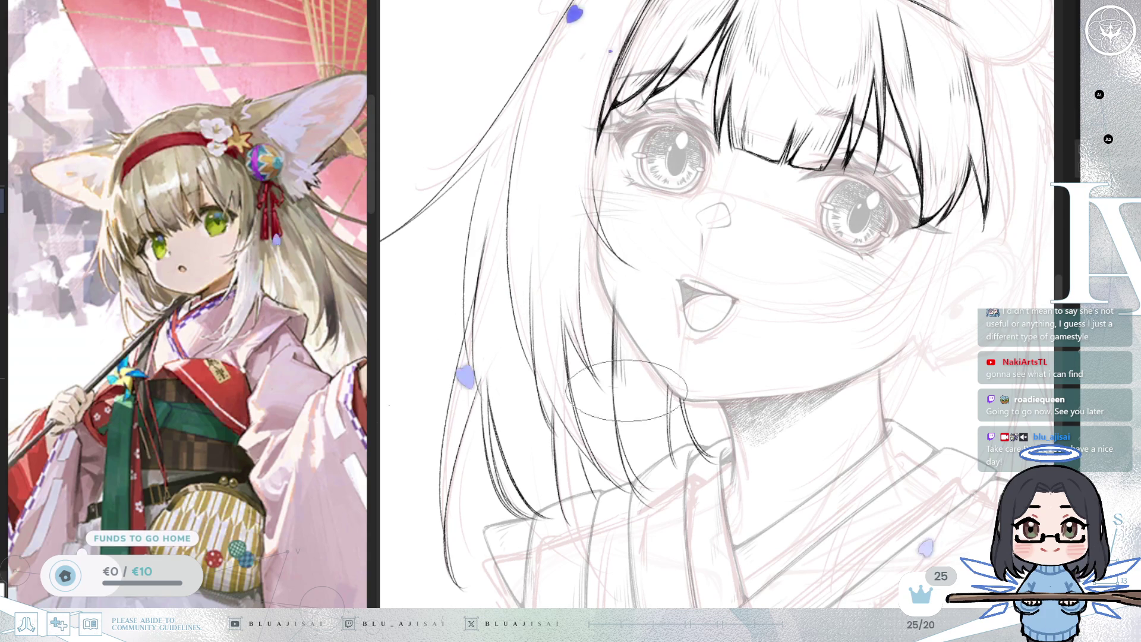
scroll(637, 473, up, 1)
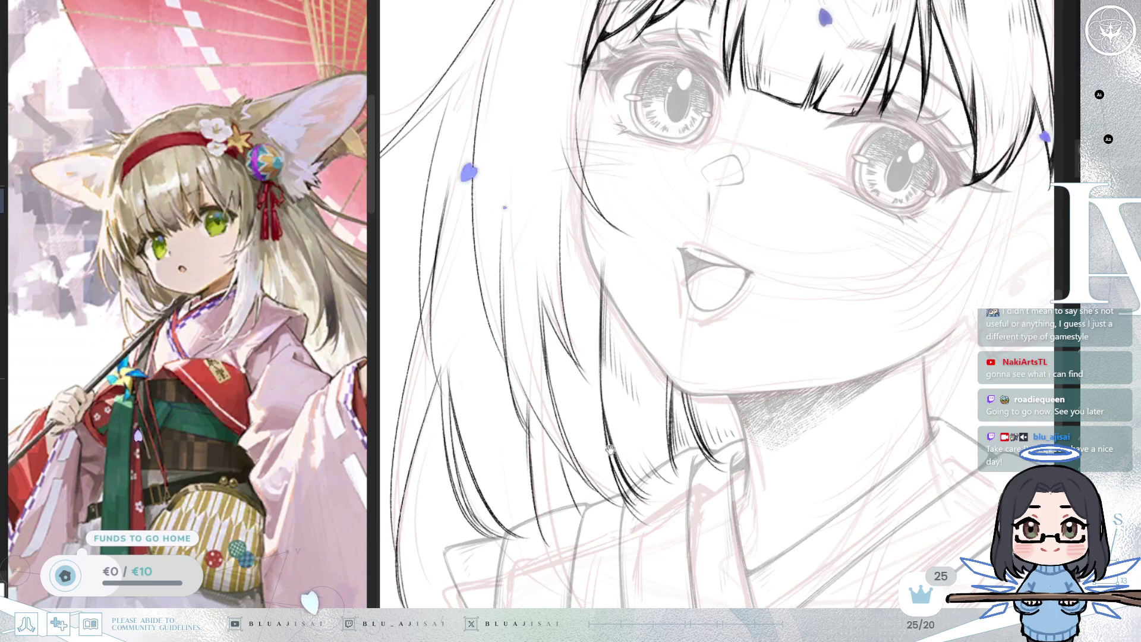
drag(585, 451, 591, 430)
mouse_move(674, 241)
mouse_down()
mouse_move(684, 267)
mouse_move(644, 451)
mouse_up()
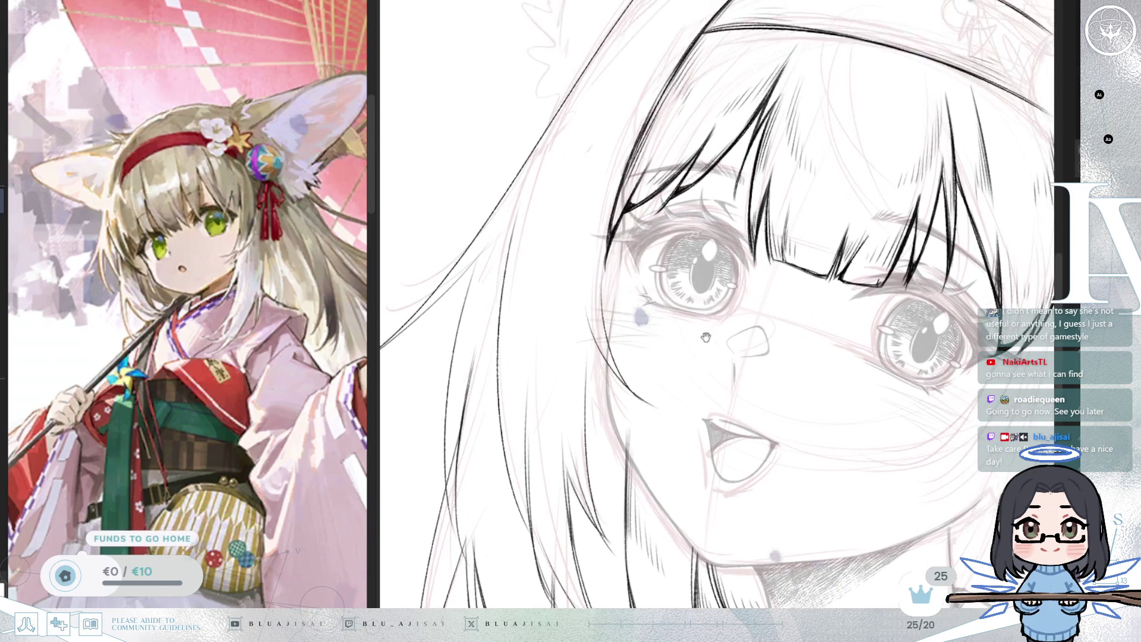
drag(654, 178, 706, 345)
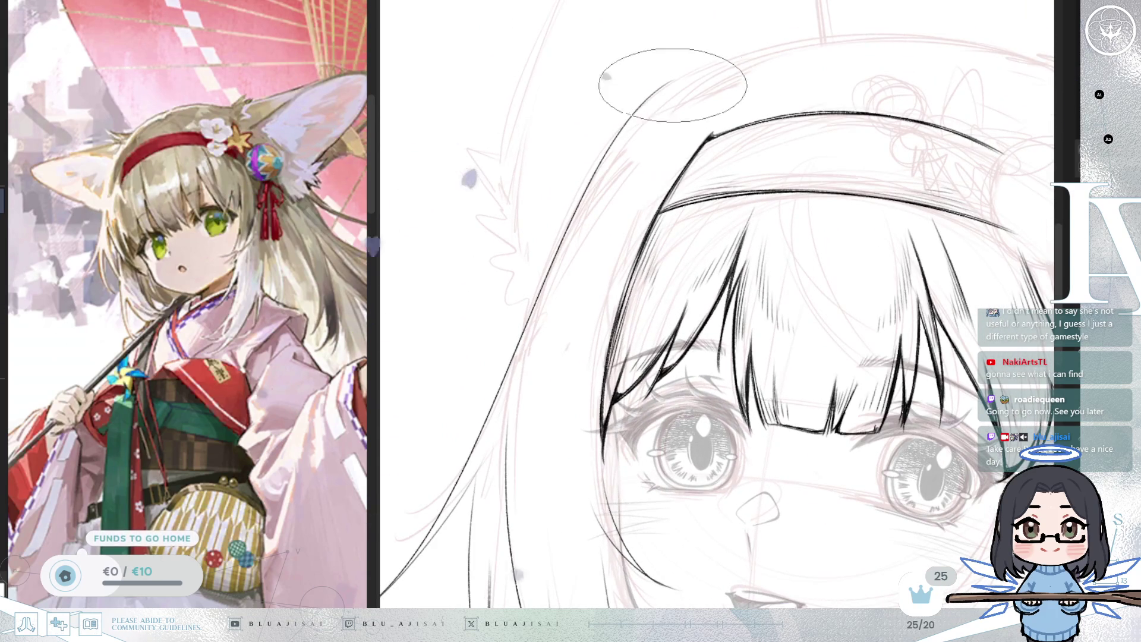
mouse_move(555, 246)
mouse_down()
mouse_move(693, 72)
mouse_move(719, 76)
mouse_up()
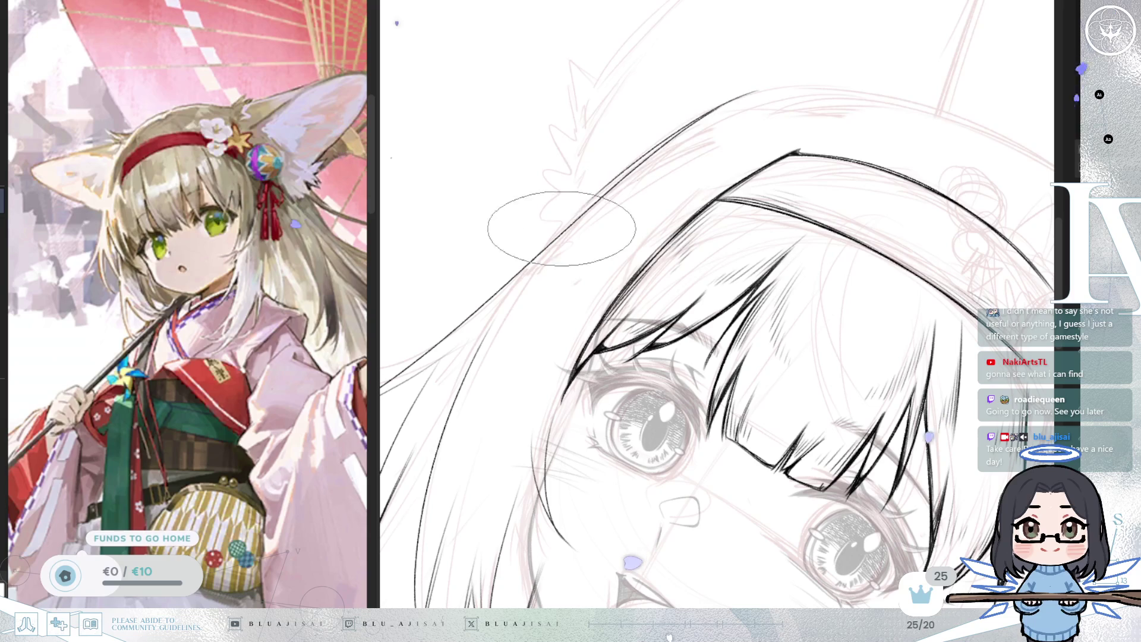
- Re-ink the outer hair outline beside the headband in two strokes, then reset the rotation
drag(726, 104, 548, 242)
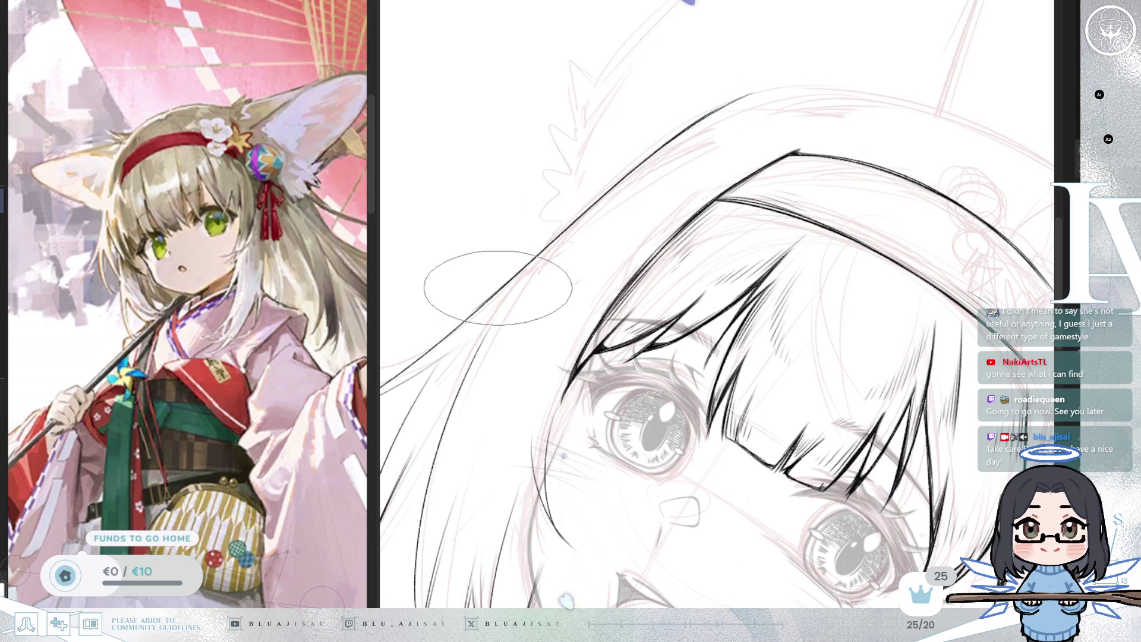
drag(598, 152, 470, 317)
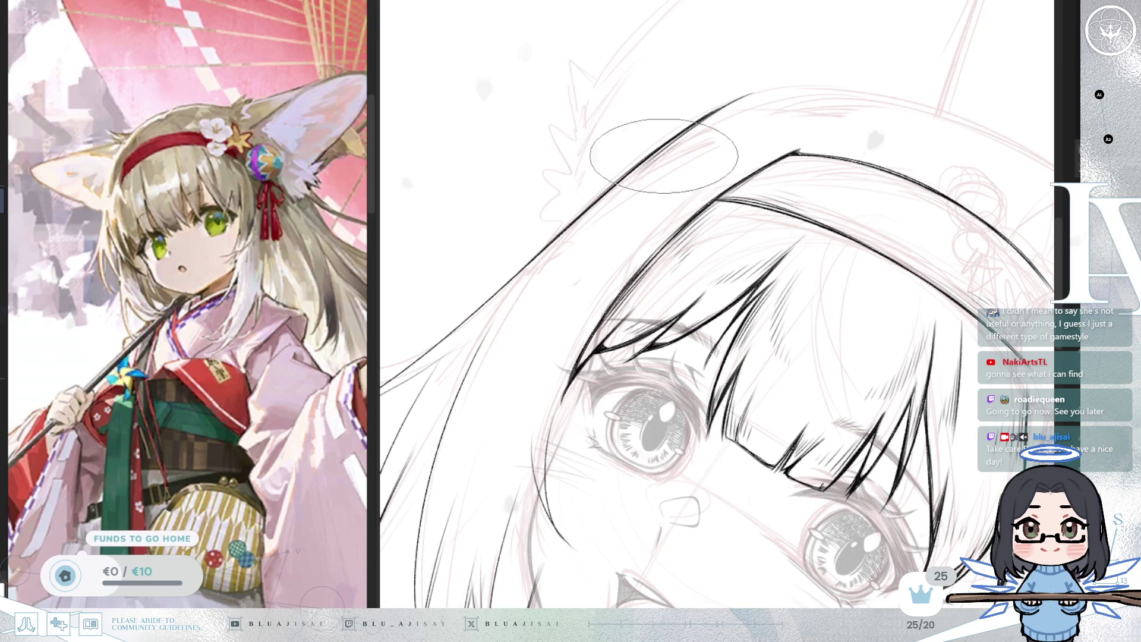
key(5)
key(4)
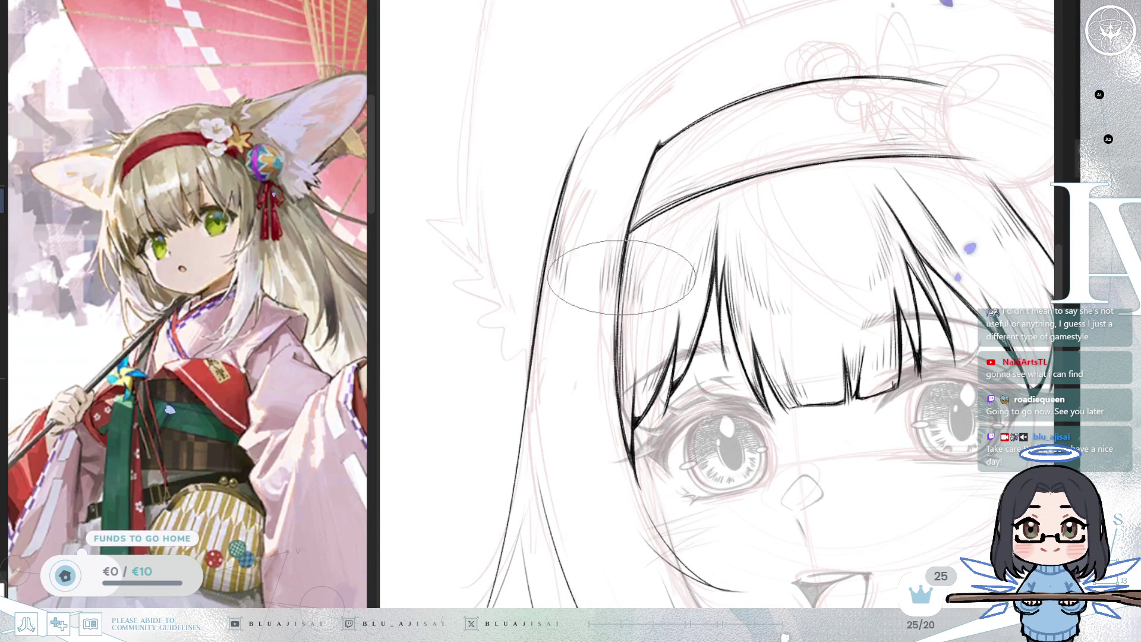
key(5)
mouse_move(678, 416)
mouse_down()
mouse_move(767, 305)
mouse_move(675, 310)
mouse_up()
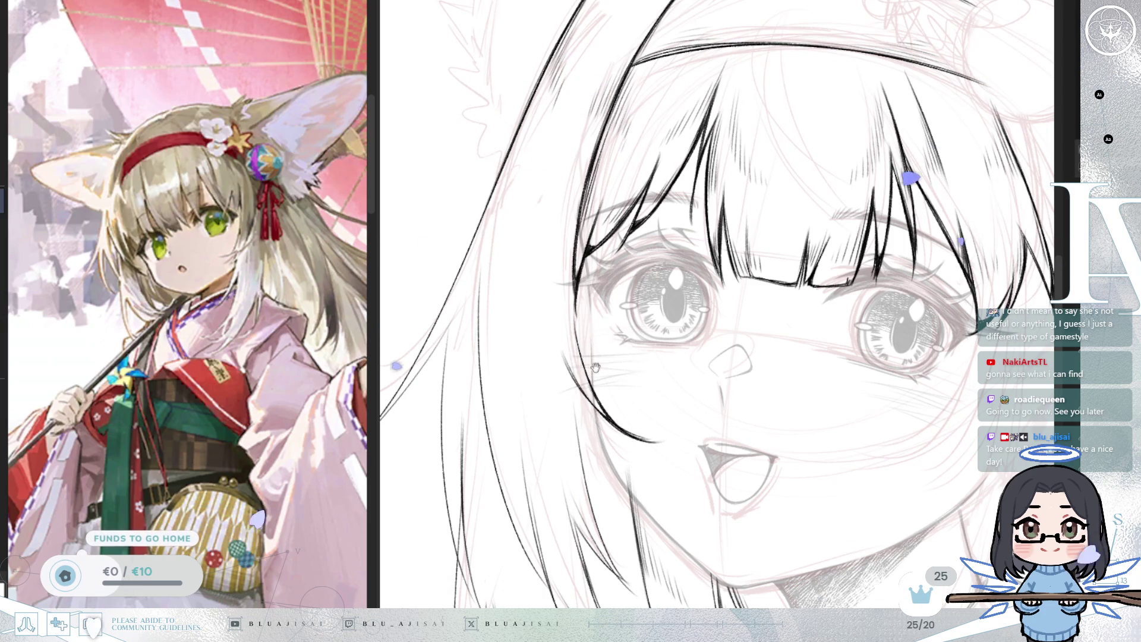
drag(592, 366, 581, 284)
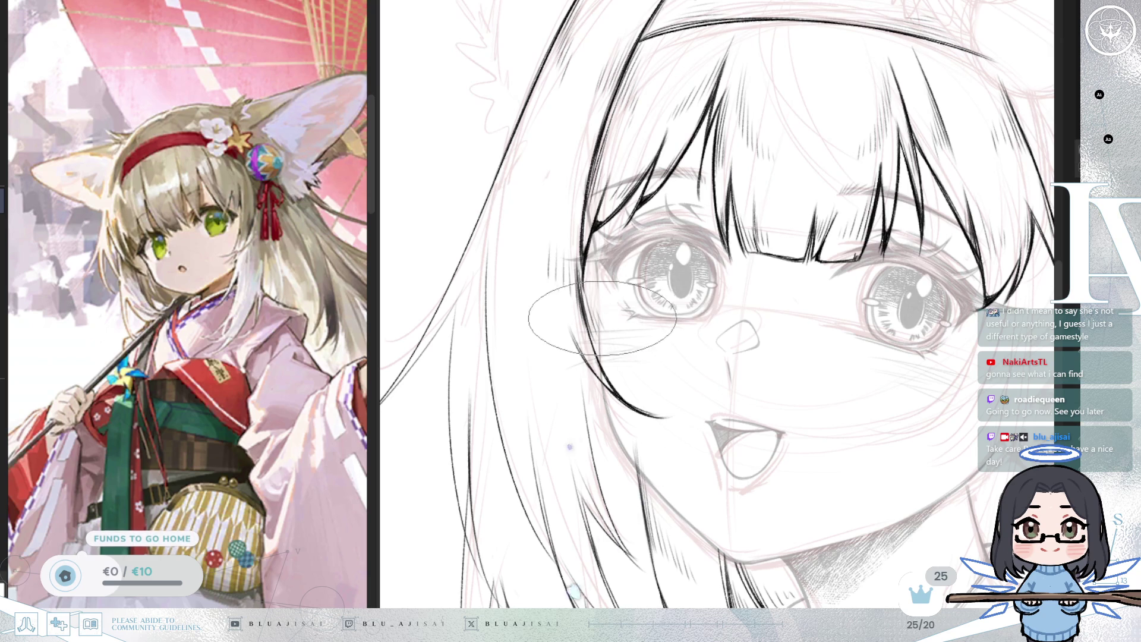
mouse_move(604, 309)
mouse_down()
mouse_move(602, 264)
mouse_move(628, 361)
mouse_up()
scroll(535, 229, up, 2)
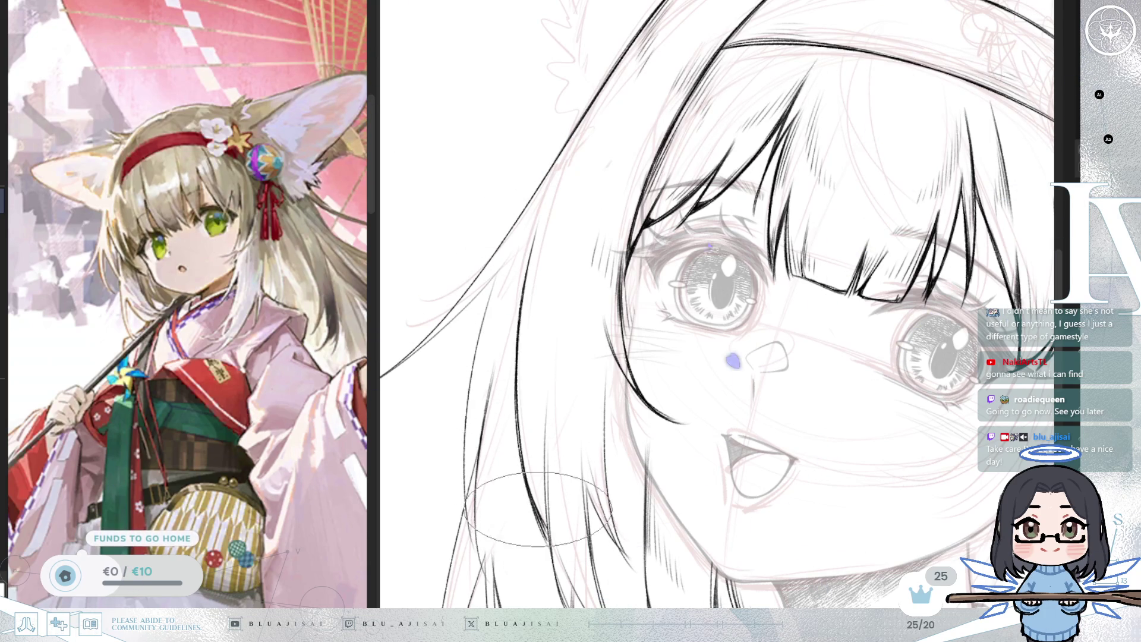
scroll(548, 538, down, 5)
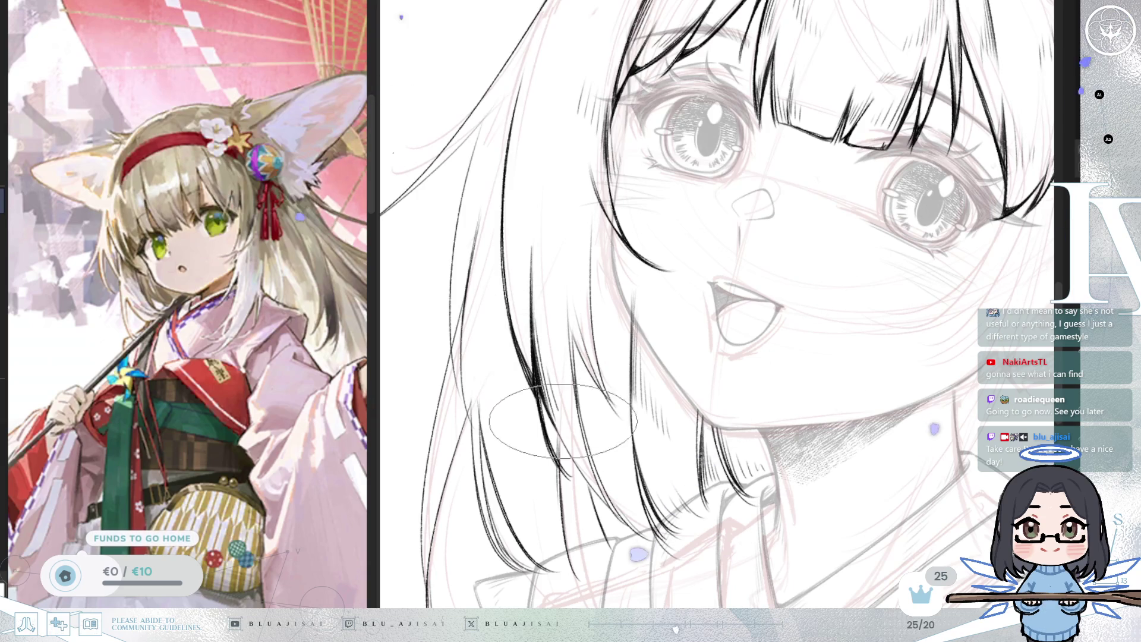
scroll(652, 270, down, 2)
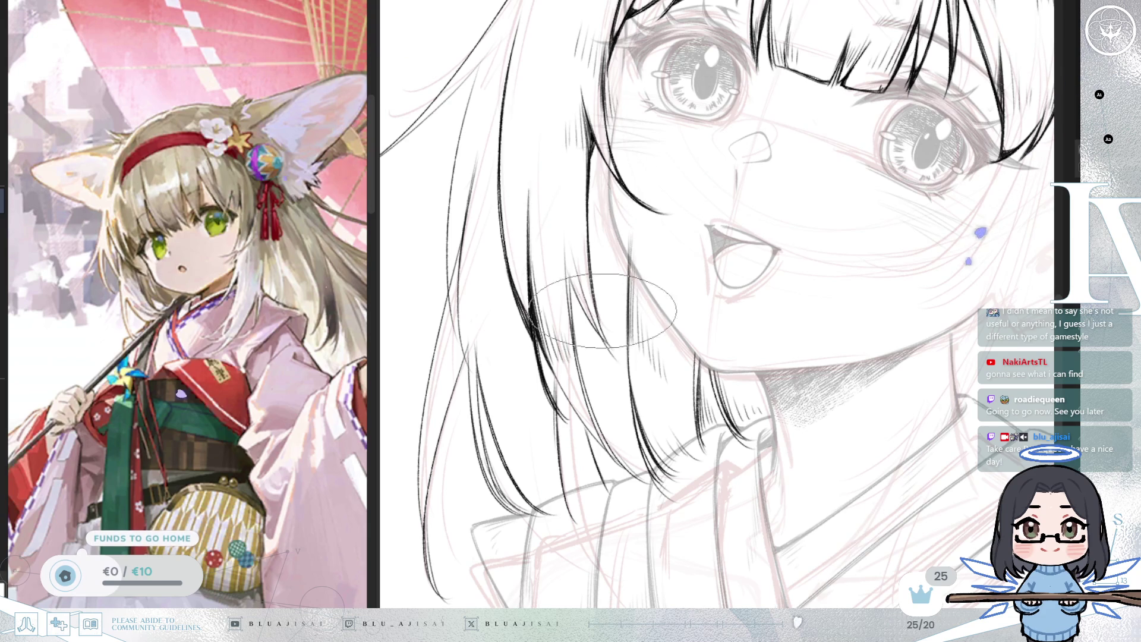
drag(618, 333, 596, 287)
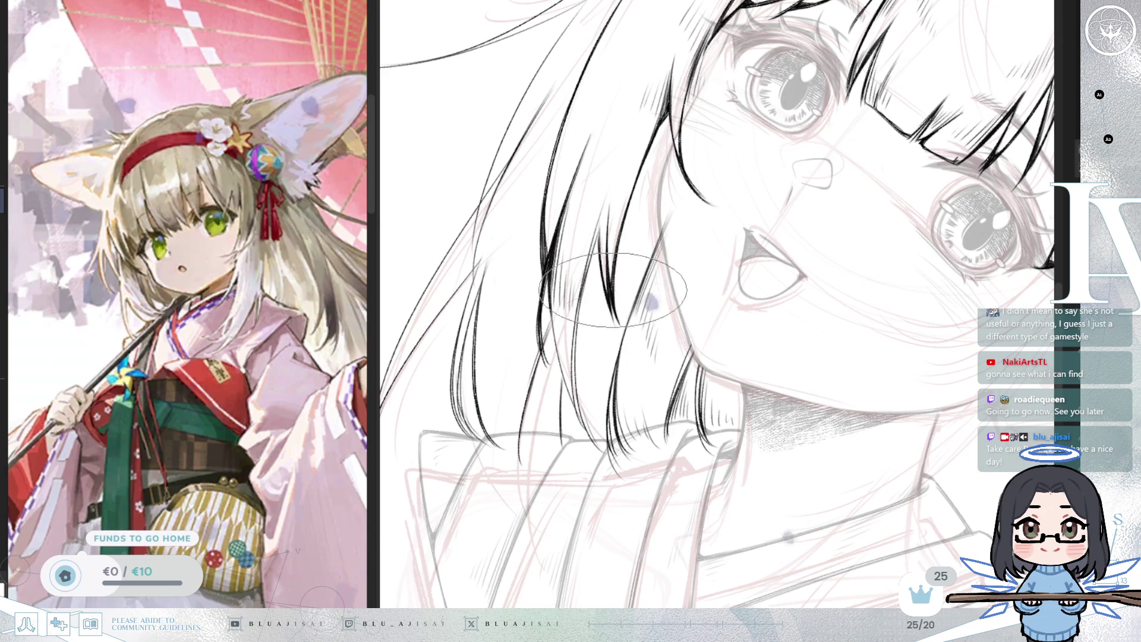
drag(632, 249, 619, 256)
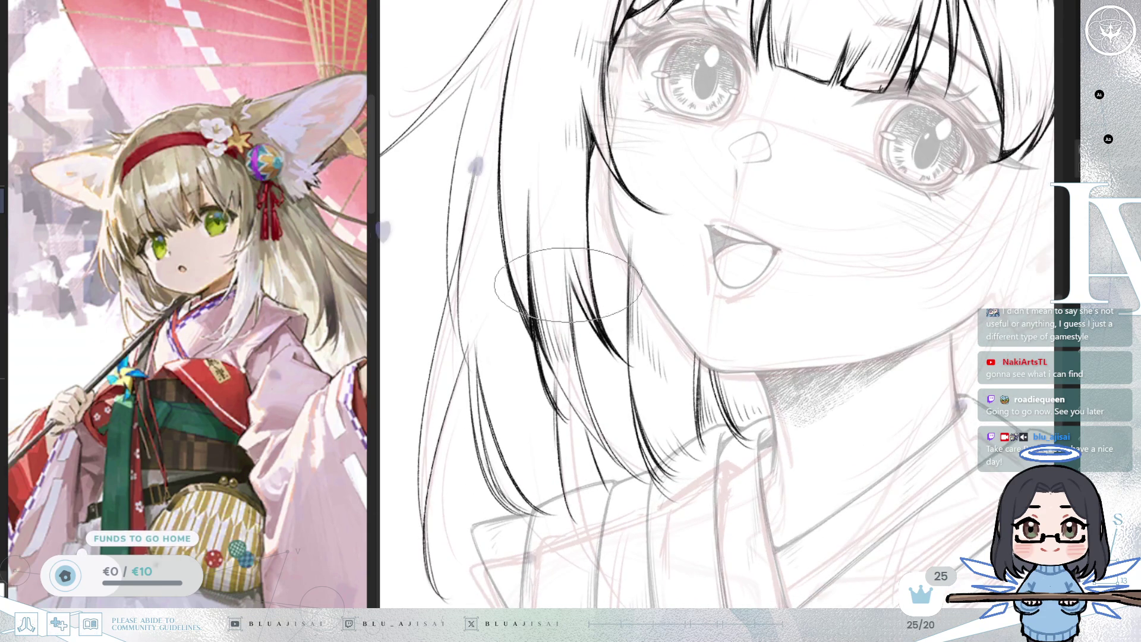
drag(577, 354, 565, 277)
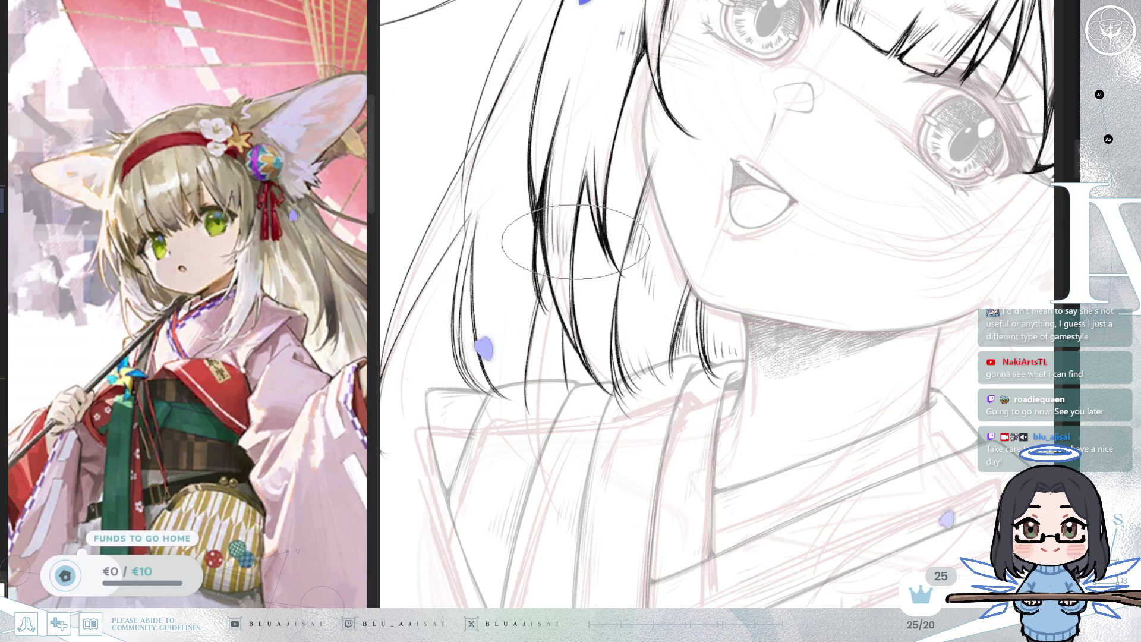
drag(576, 247, 658, 321)
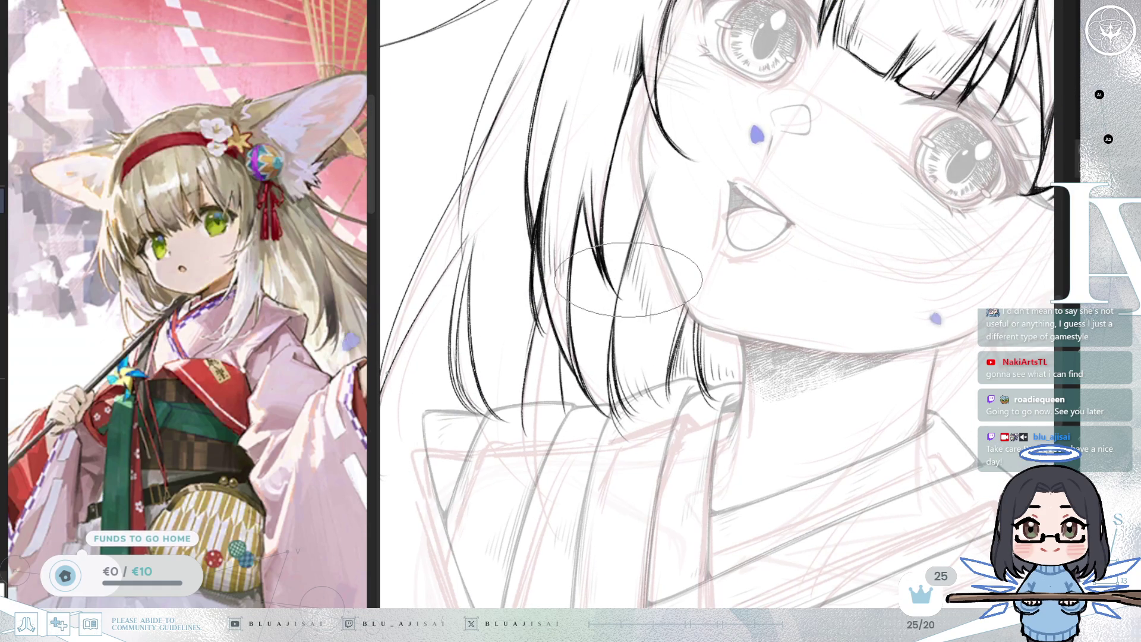
drag(630, 290, 600, 208)
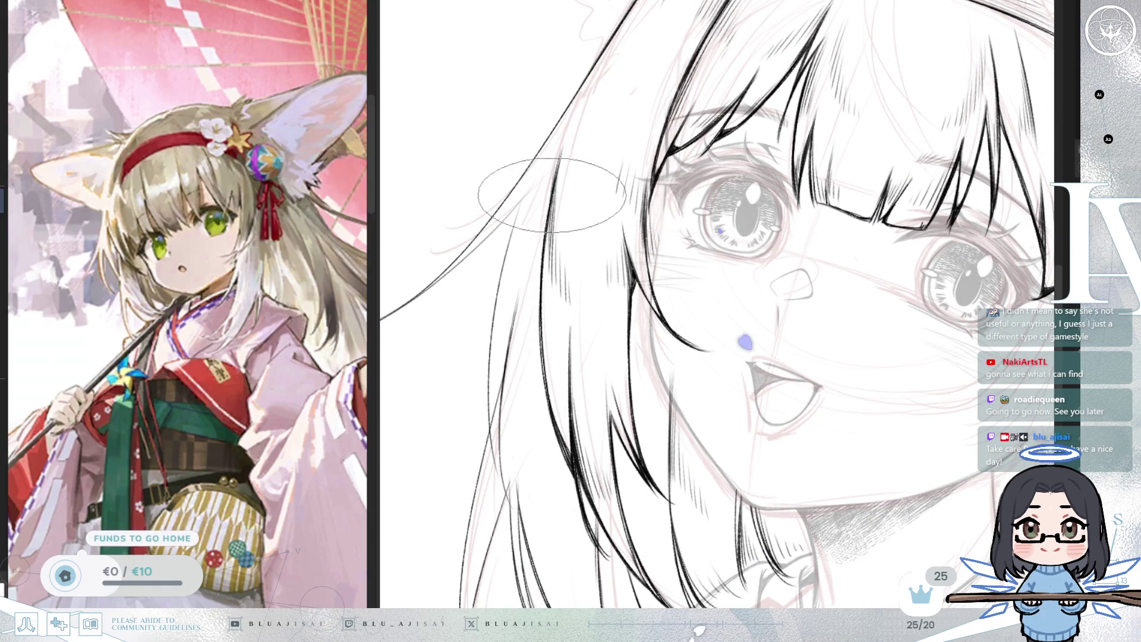
scroll(541, 283, up, 3)
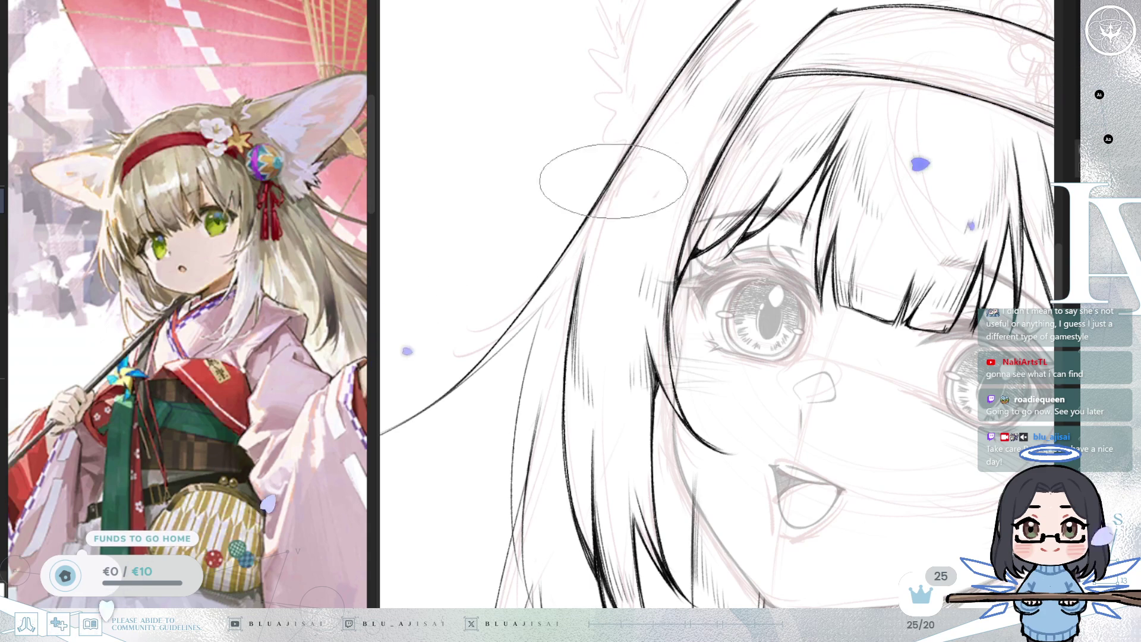
mouse_move(597, 250)
mouse_down()
mouse_move(614, 262)
mouse_move(696, 218)
mouse_up()
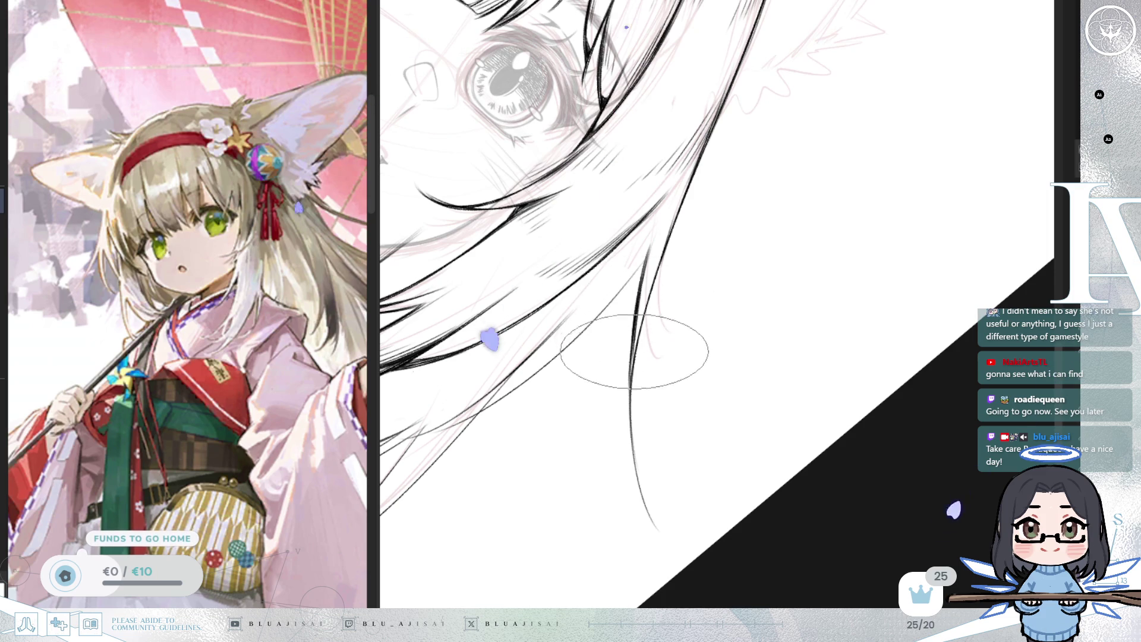
- Add thin extra strokes to the lower hair strand and turn the view back upright
mouse_move(634, 364)
mouse_down()
mouse_move(642, 463)
mouse_move(624, 472)
mouse_move(652, 499)
mouse_up()
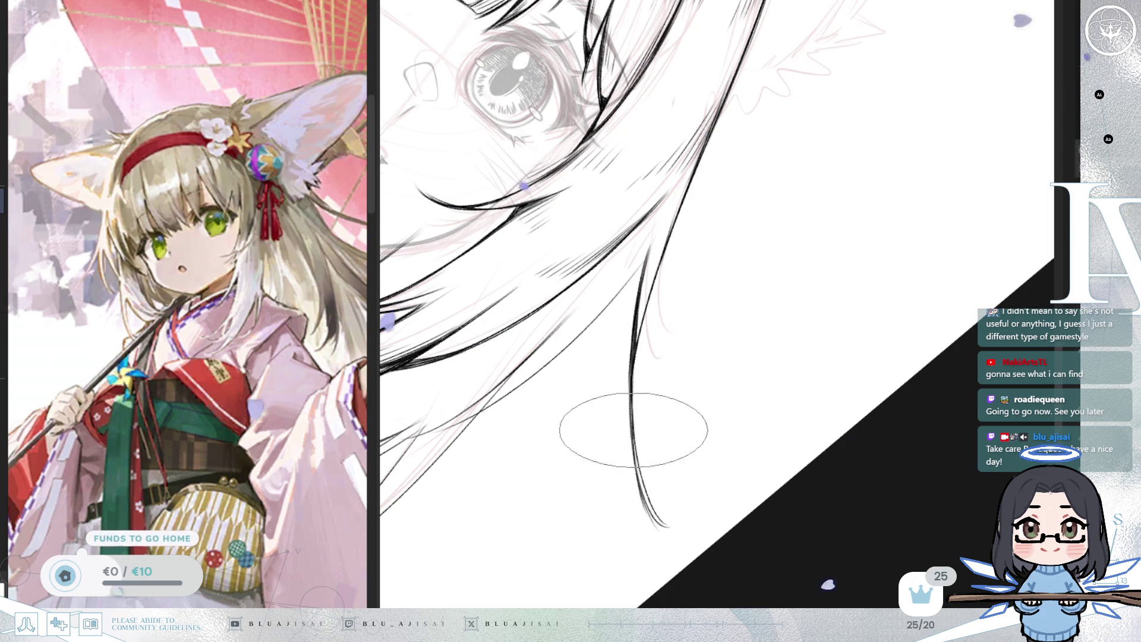
drag(639, 452, 678, 530)
mouse_move(653, 347)
mouse_down()
mouse_move(664, 290)
mouse_move(617, 263)
mouse_up()
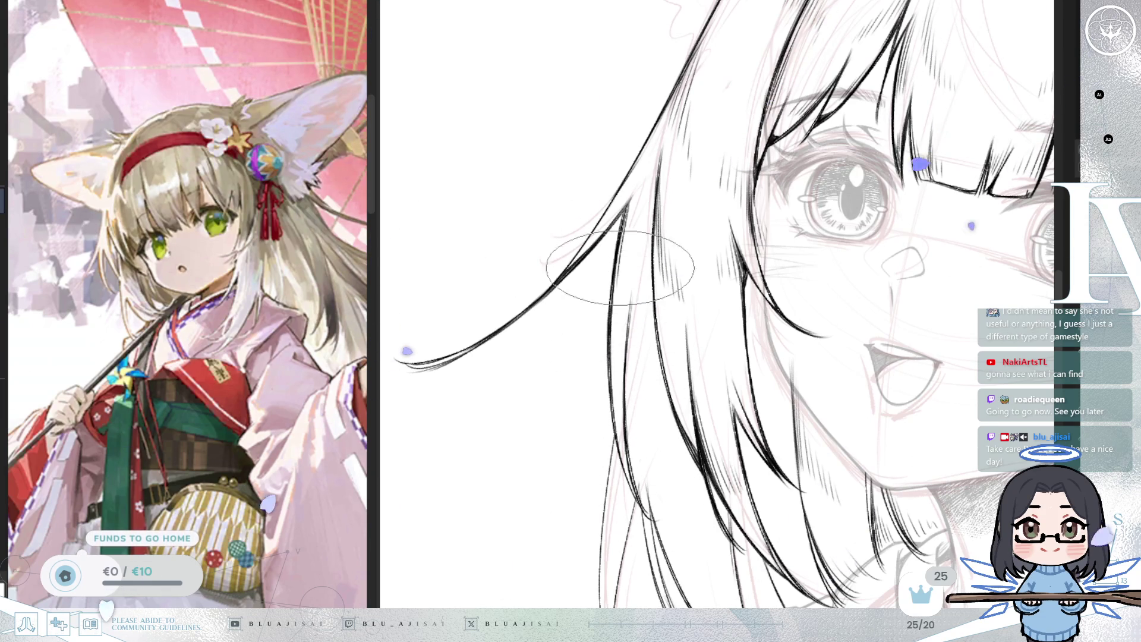
- Pan, zoom and tilt the view around the long hair strands on the face's left side
drag(669, 393, 660, 284)
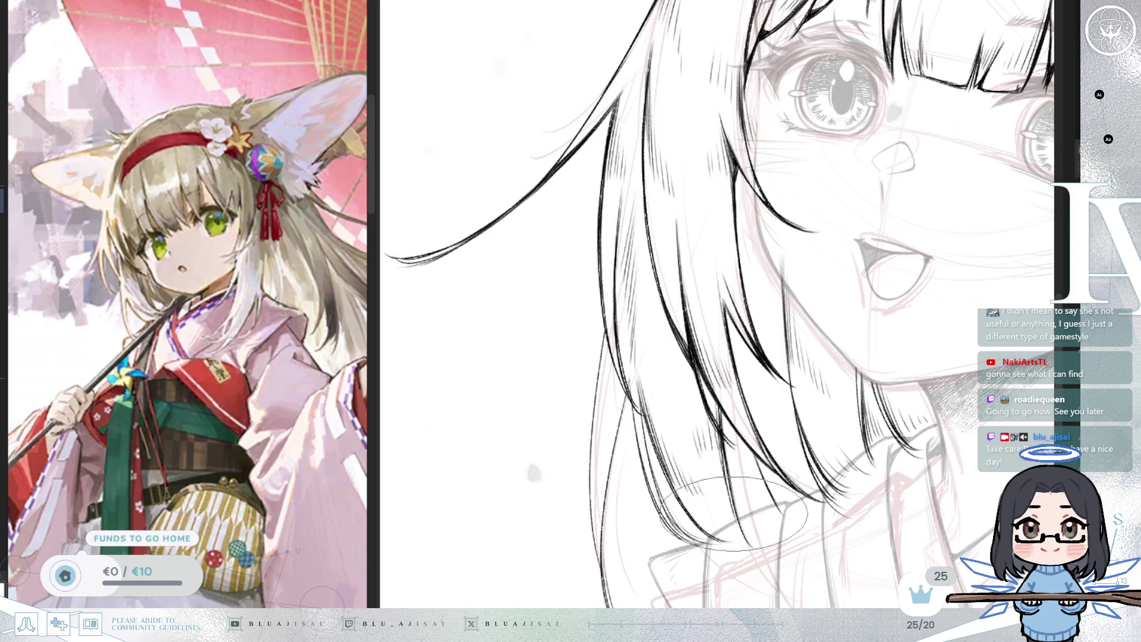
drag(660, 398, 630, 293)
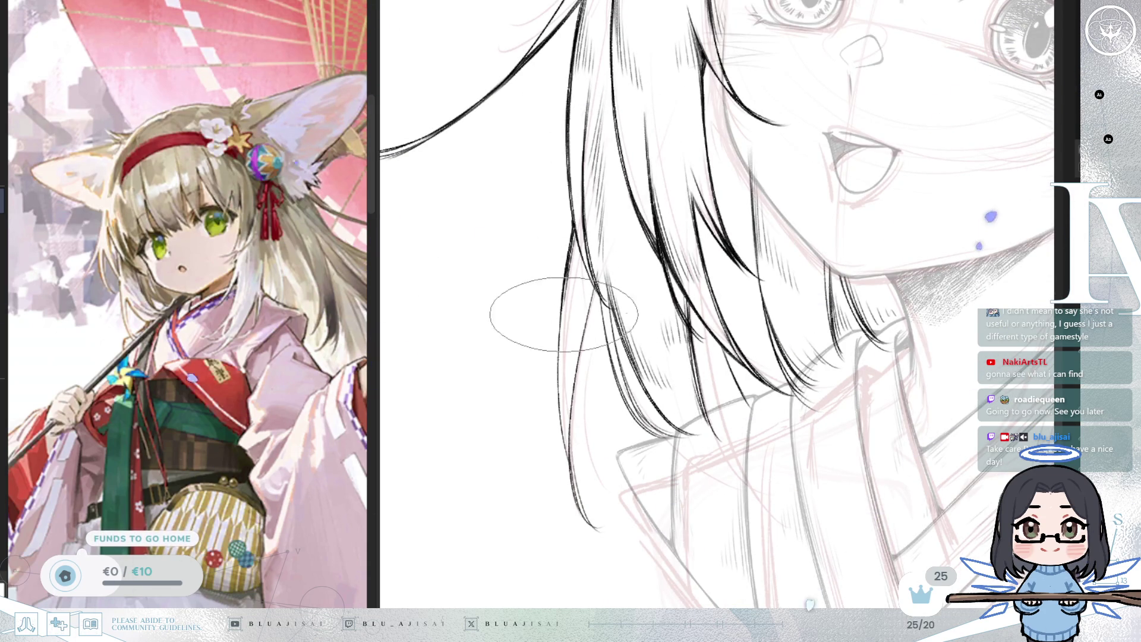
scroll(611, 312, down, 2)
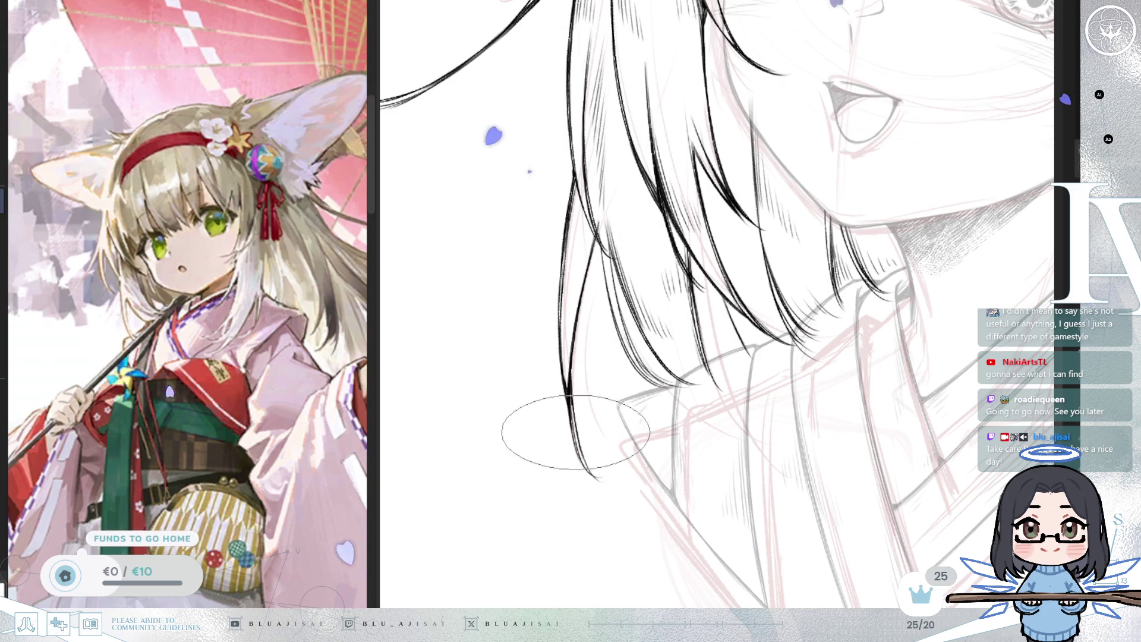
drag(724, 272, 783, 308)
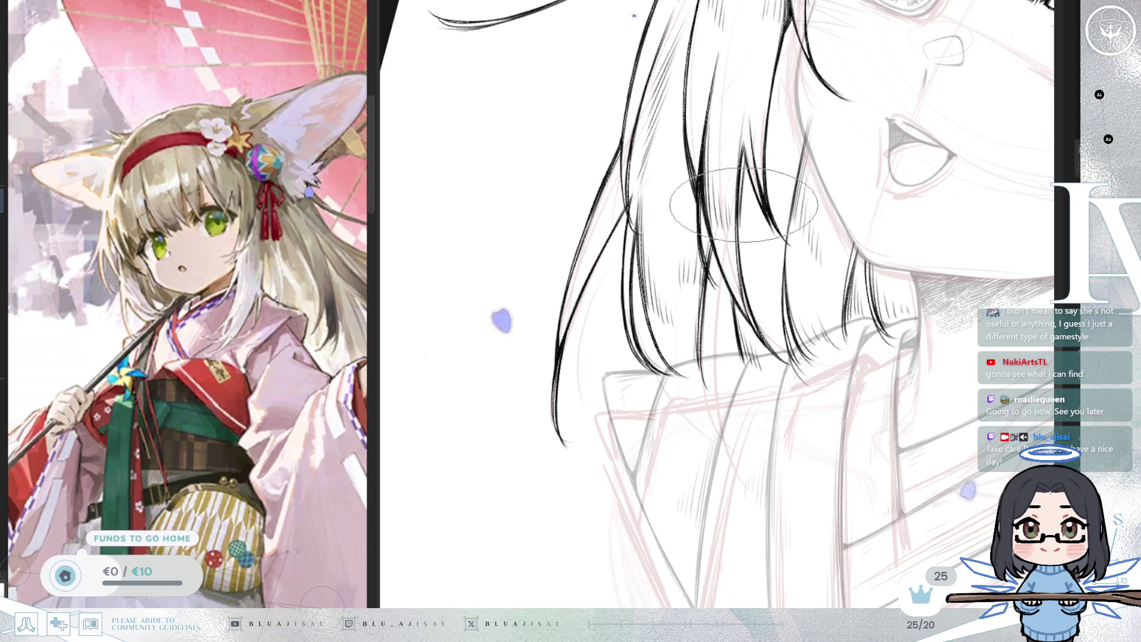
scroll(743, 226, up, 3)
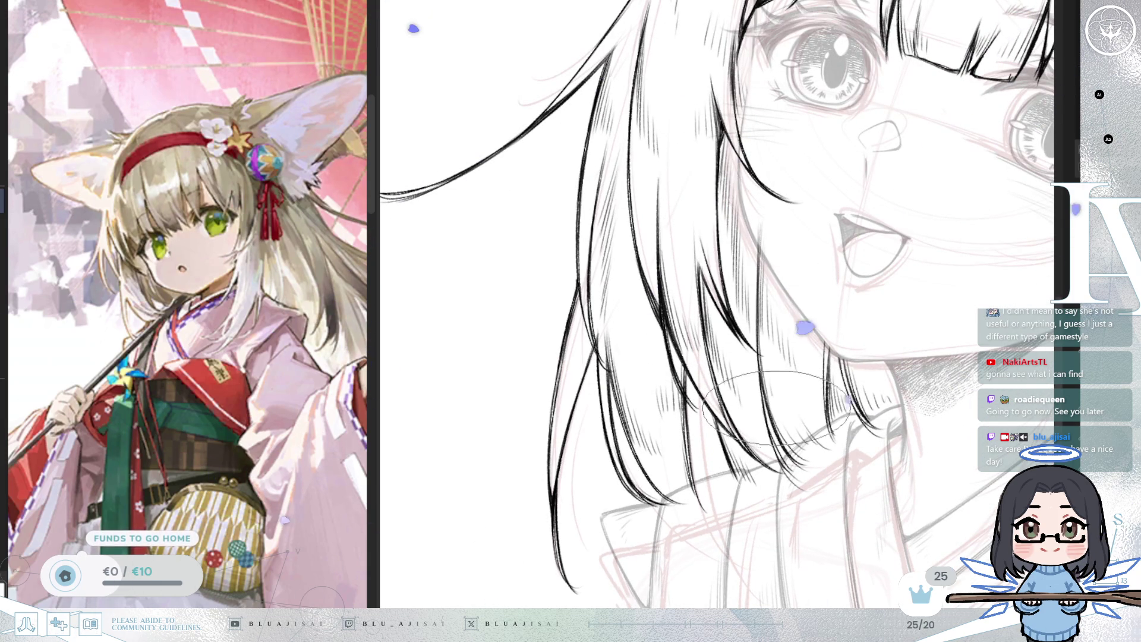
scroll(737, 307, right, 3)
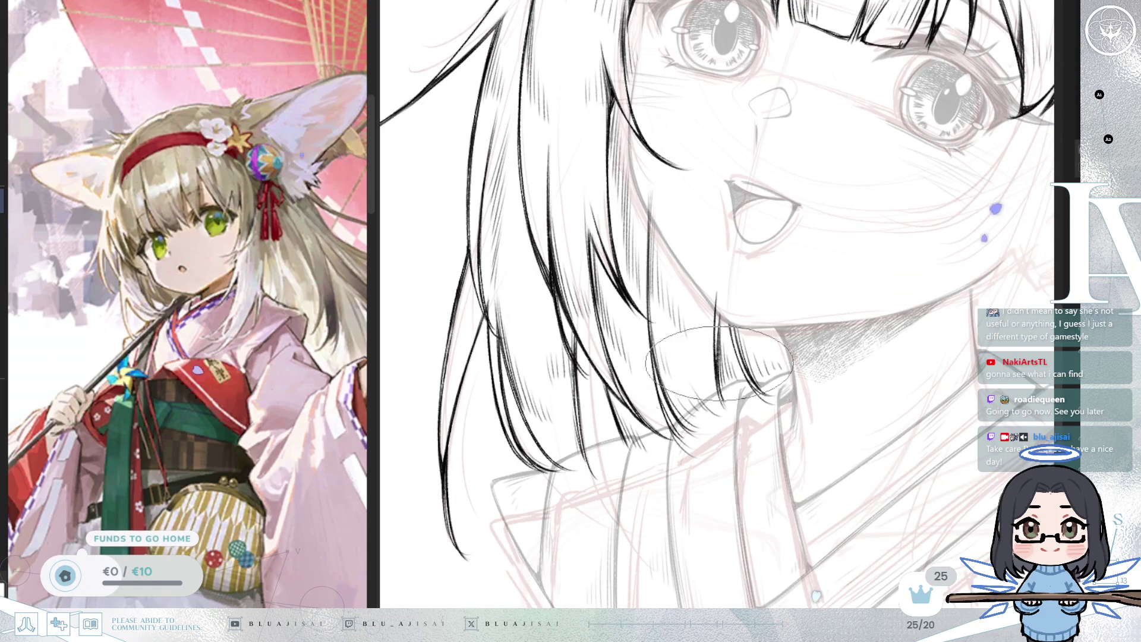
drag(781, 354, 689, 347)
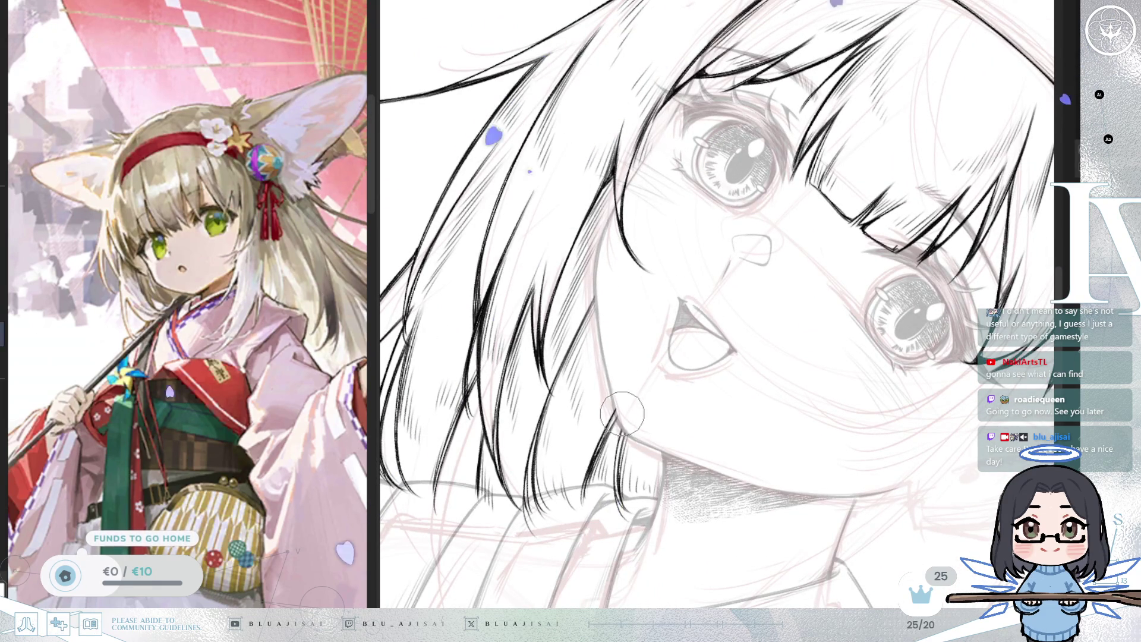
scroll(737, 235, down, 1)
mouse_move(867, 180)
mouse_down()
mouse_move(841, 206)
mouse_move(868, 183)
mouse_up()
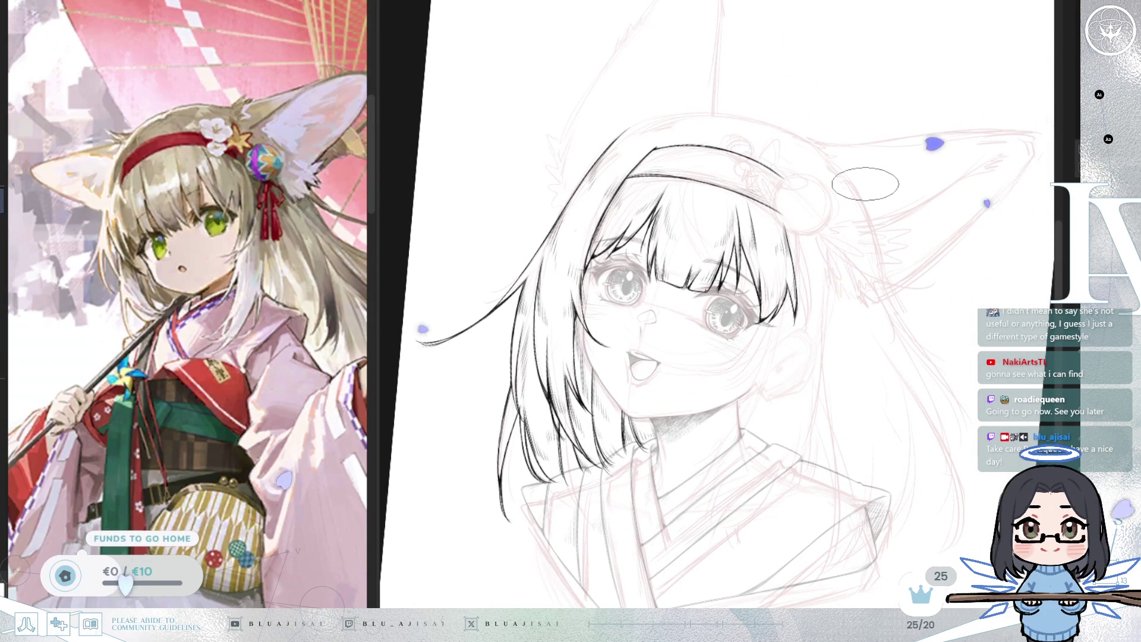
- Rotate and zoom toward the fox ear, then straighten, mirror and tilt the view counterclockwise
drag(864, 185, 932, 148)
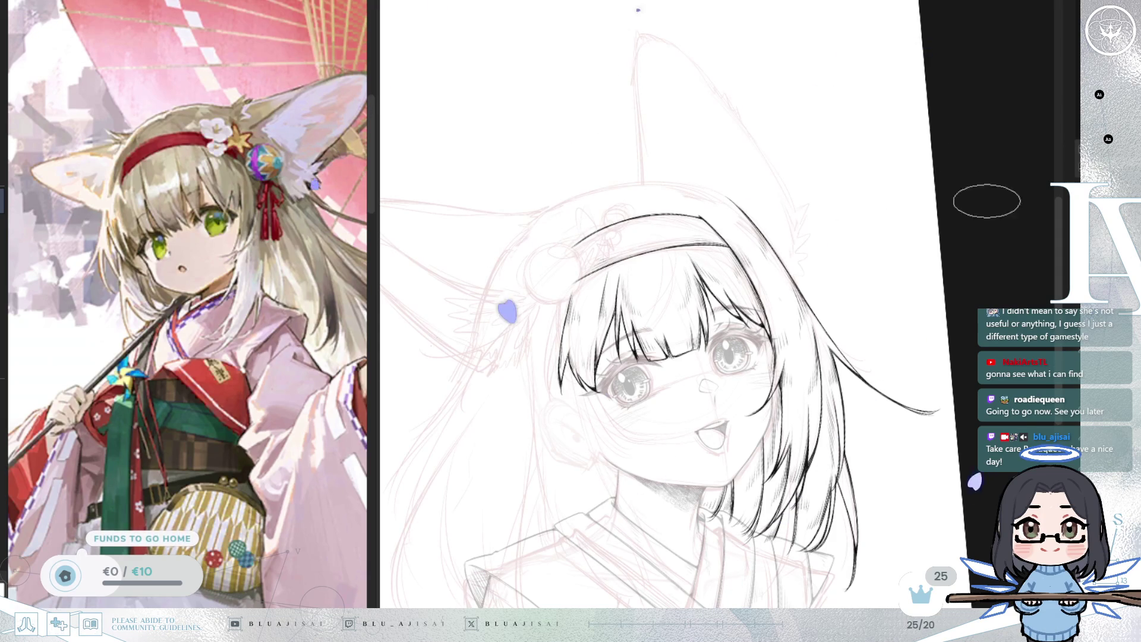
drag(733, 193, 772, 171)
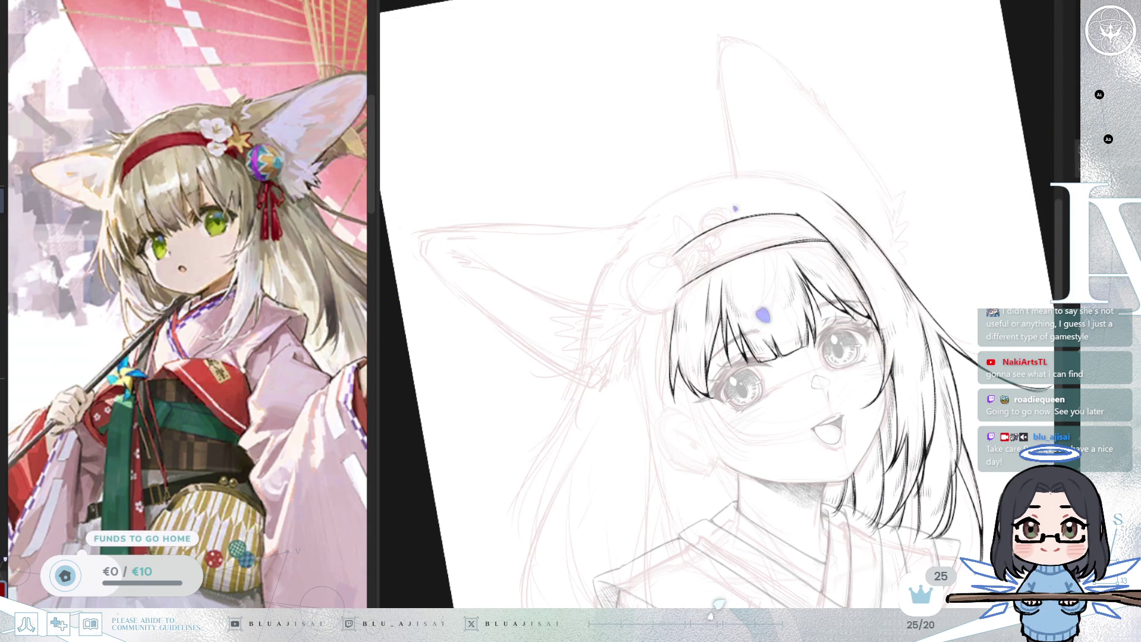
key(5)
key(m)
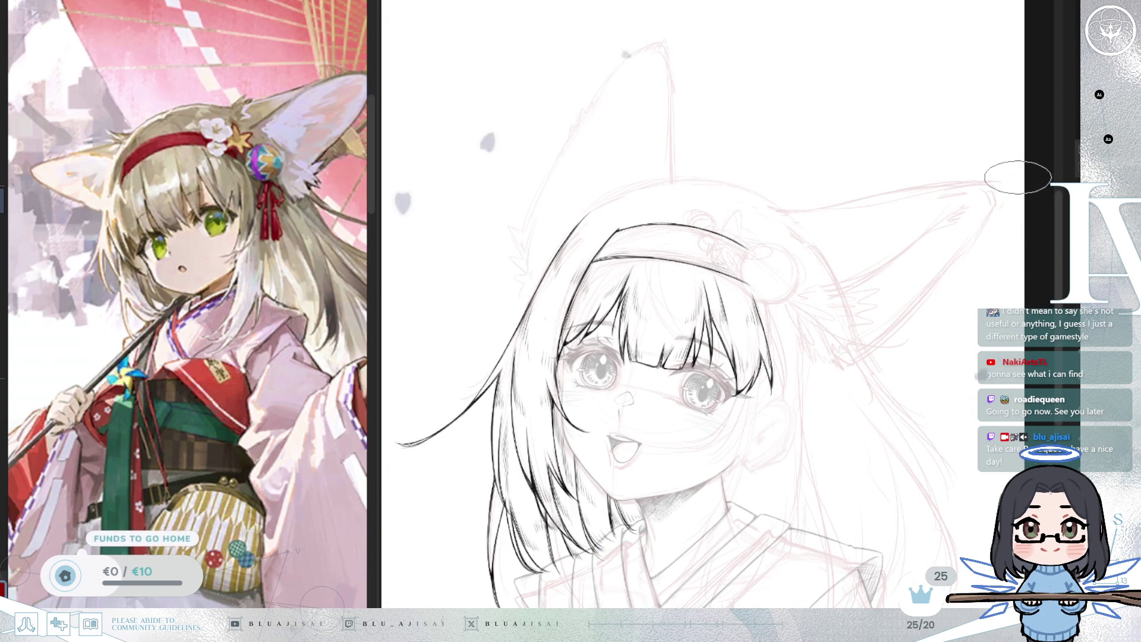
key(4)
key(4)
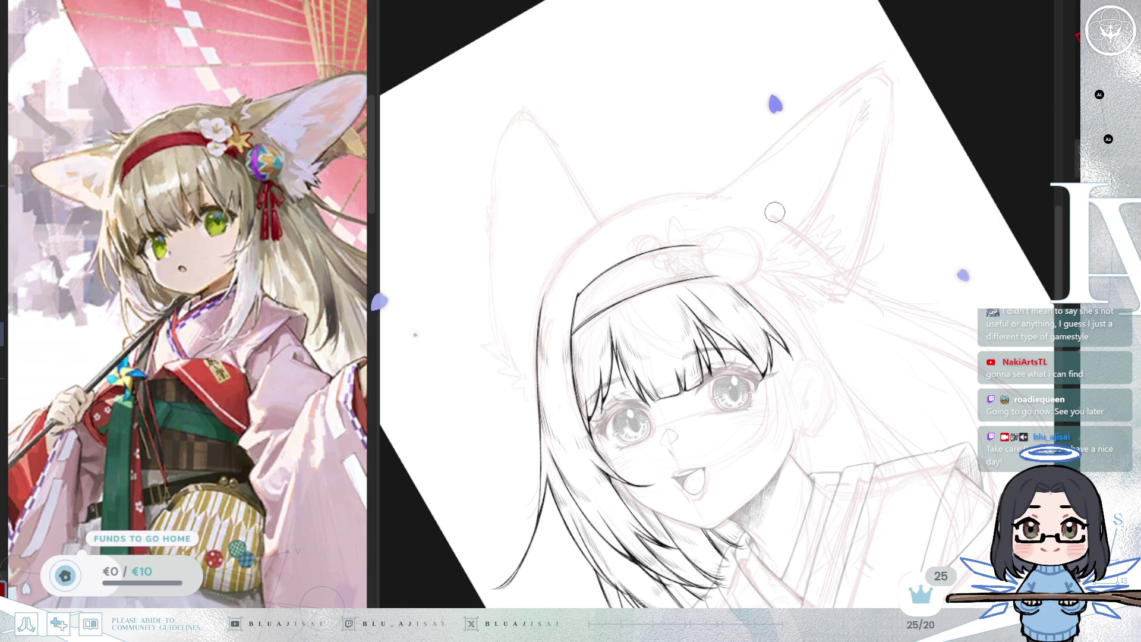
- Ink the outer curve and upper-left outline of the head
drag(791, 217, 881, 185)
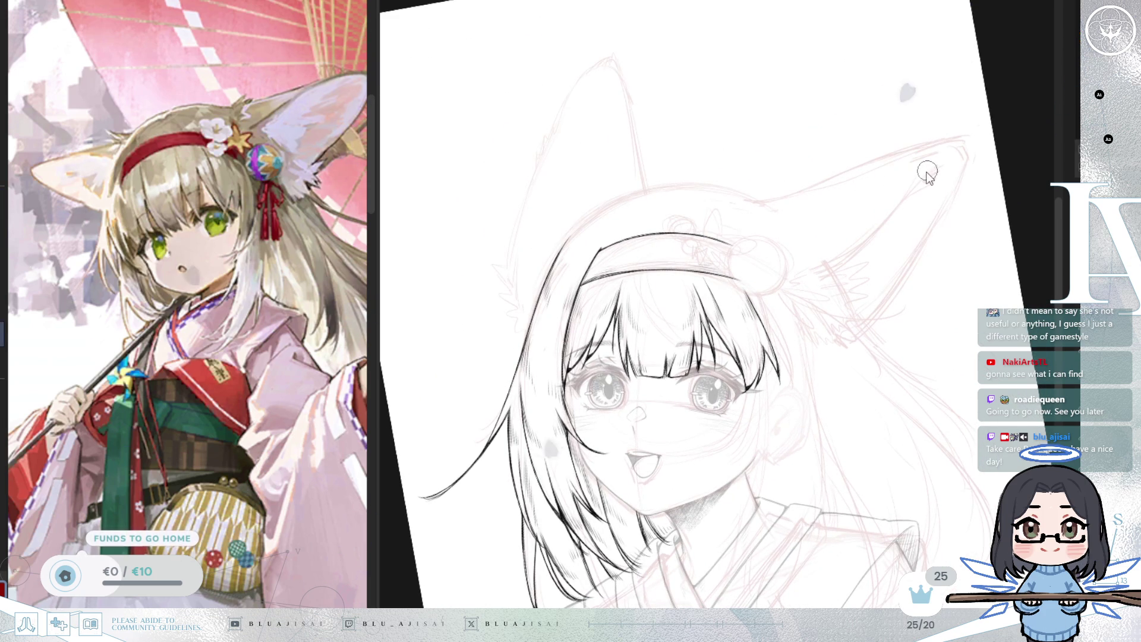
mouse_move(927, 172)
mouse_down()
mouse_move(874, 252)
mouse_move(915, 293)
mouse_up()
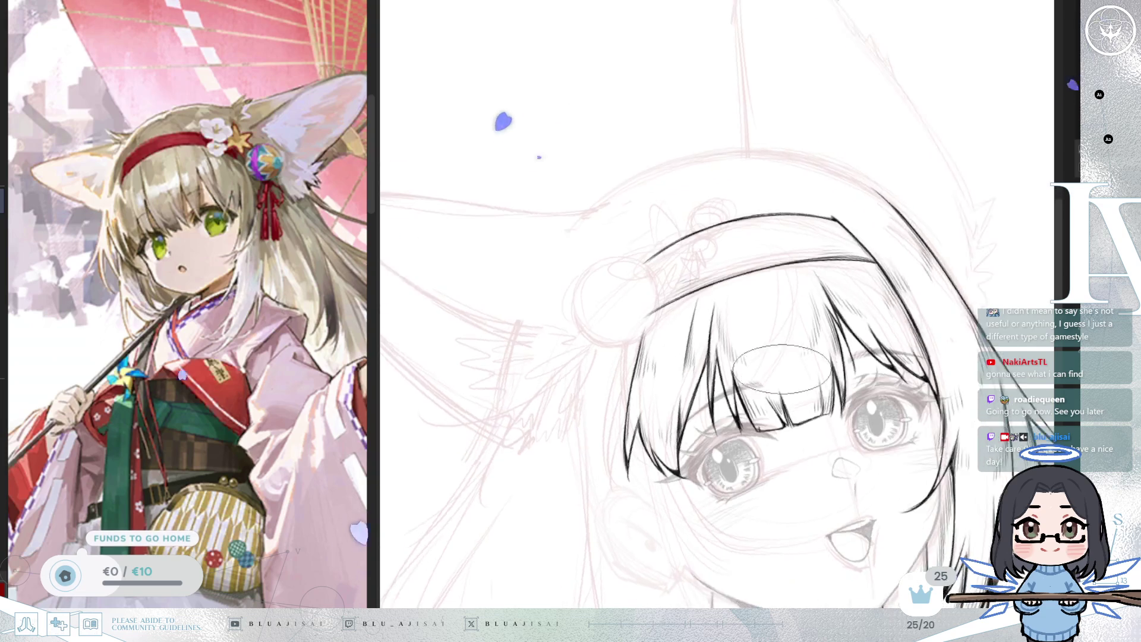
drag(764, 344, 794, 388)
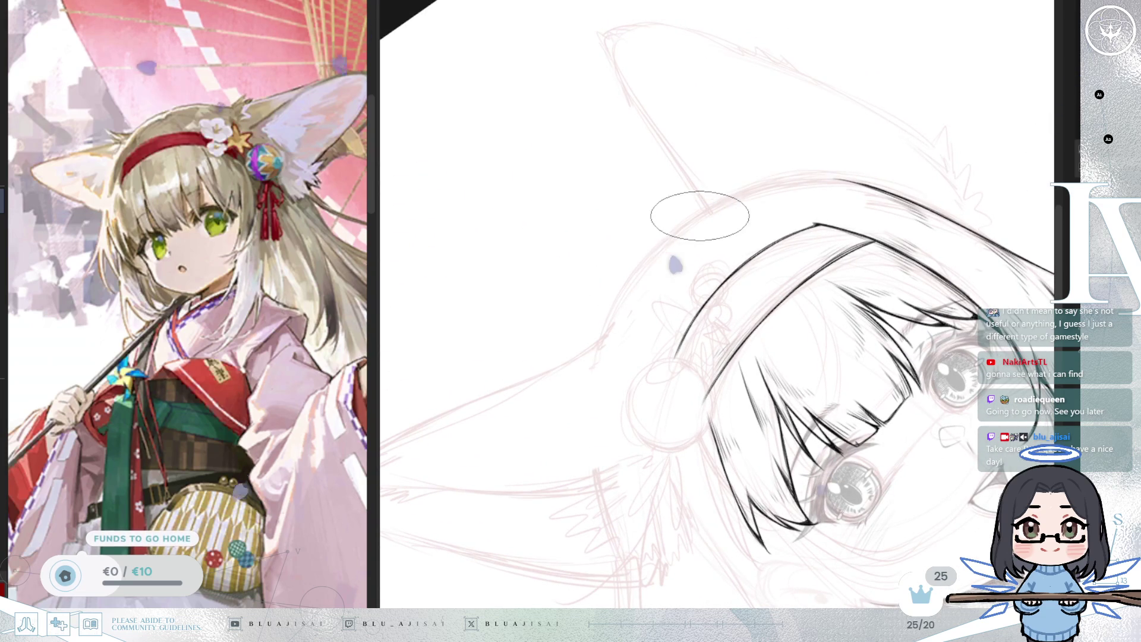
mouse_move(695, 214)
mouse_down()
mouse_move(619, 304)
mouse_move(750, 194)
mouse_move(680, 238)
mouse_move(658, 169)
mouse_up()
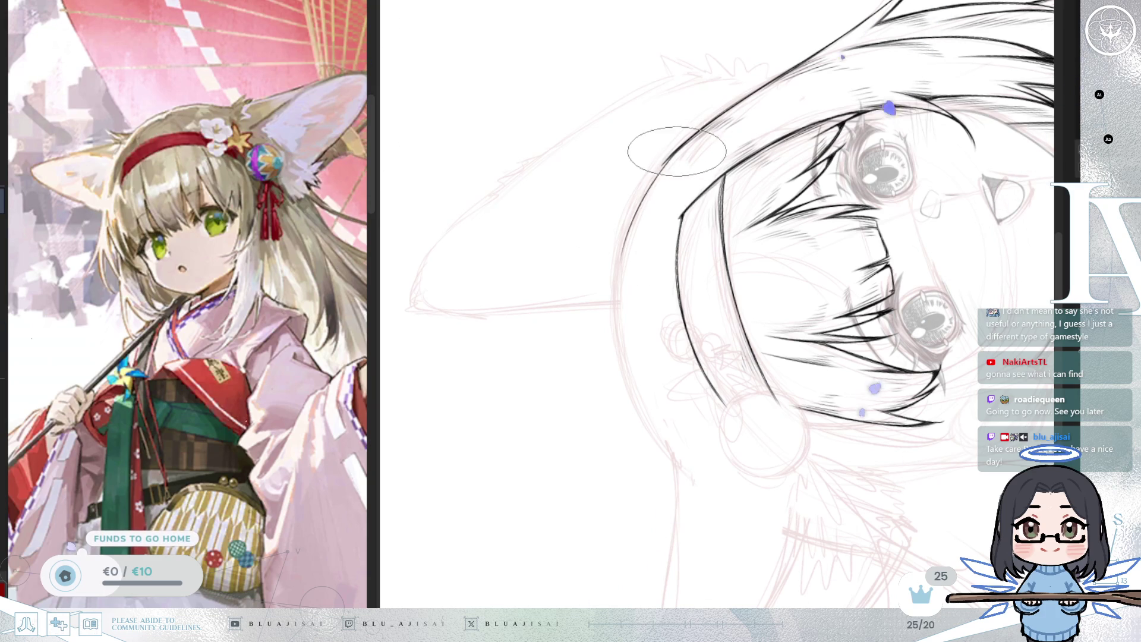
mouse_move(636, 380)
mouse_down()
mouse_move(640, 256)
mouse_move(643, 433)
mouse_up()
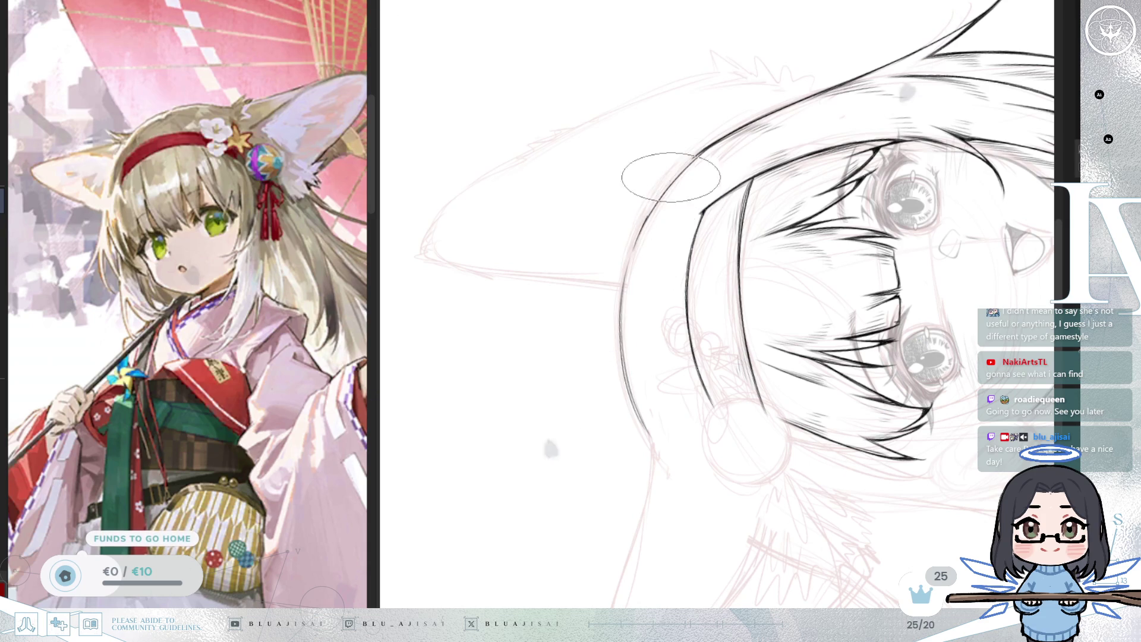
mouse_move(639, 231)
mouse_down()
mouse_move(683, 166)
mouse_move(922, 130)
mouse_up()
- Add a curved hook at the headband's end
key(End)
key(End)
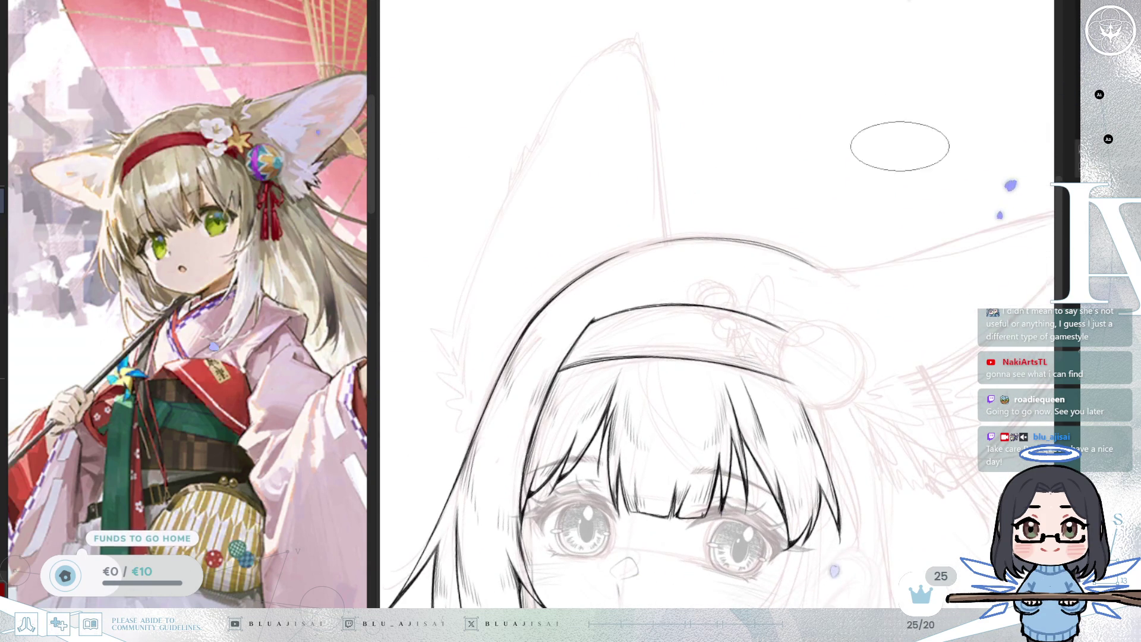
key(Delete)
key(Delete)
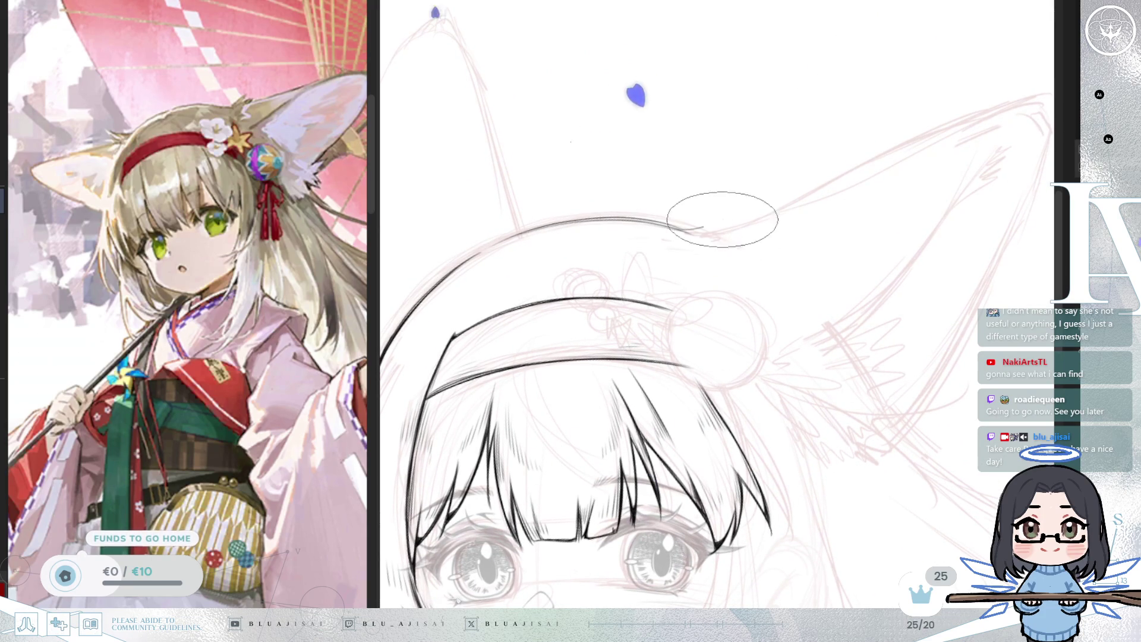
drag(691, 233, 729, 214)
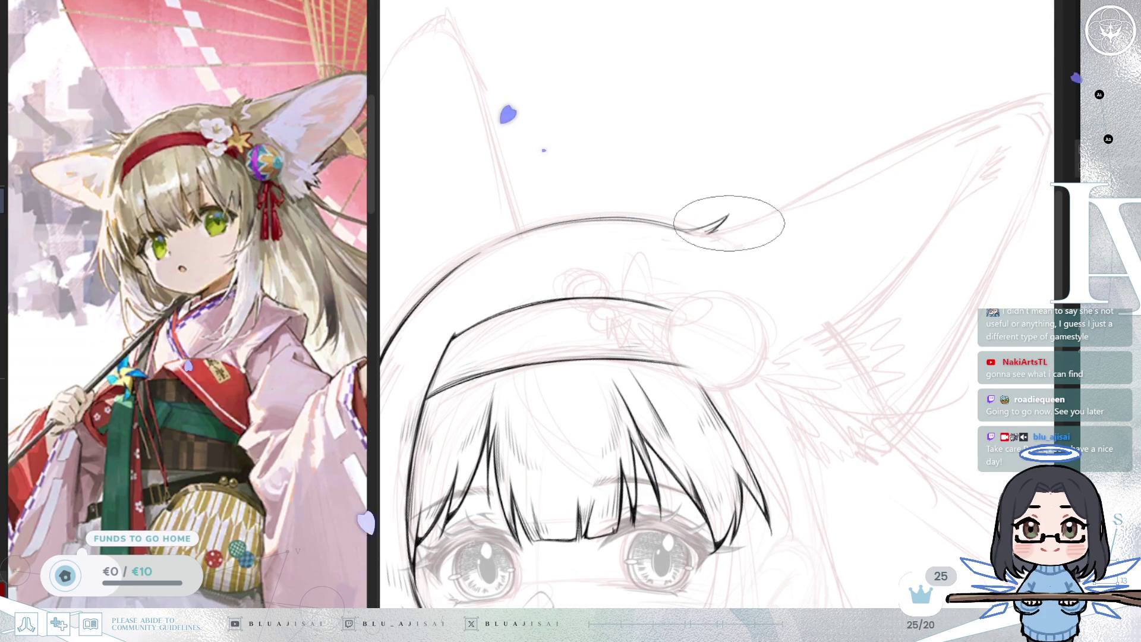
- Extend the fox ear's upper outline toward its tip, then mirror and rotate the view
mouse_move(836, 173)
mouse_down()
mouse_move(625, 336)
mouse_move(744, 237)
mouse_up()
mouse_move(625, 298)
mouse_down()
mouse_move(700, 267)
mouse_move(746, 229)
mouse_move(721, 250)
mouse_move(781, 219)
mouse_move(707, 261)
mouse_move(854, 199)
mouse_move(920, 179)
mouse_move(925, 190)
mouse_up()
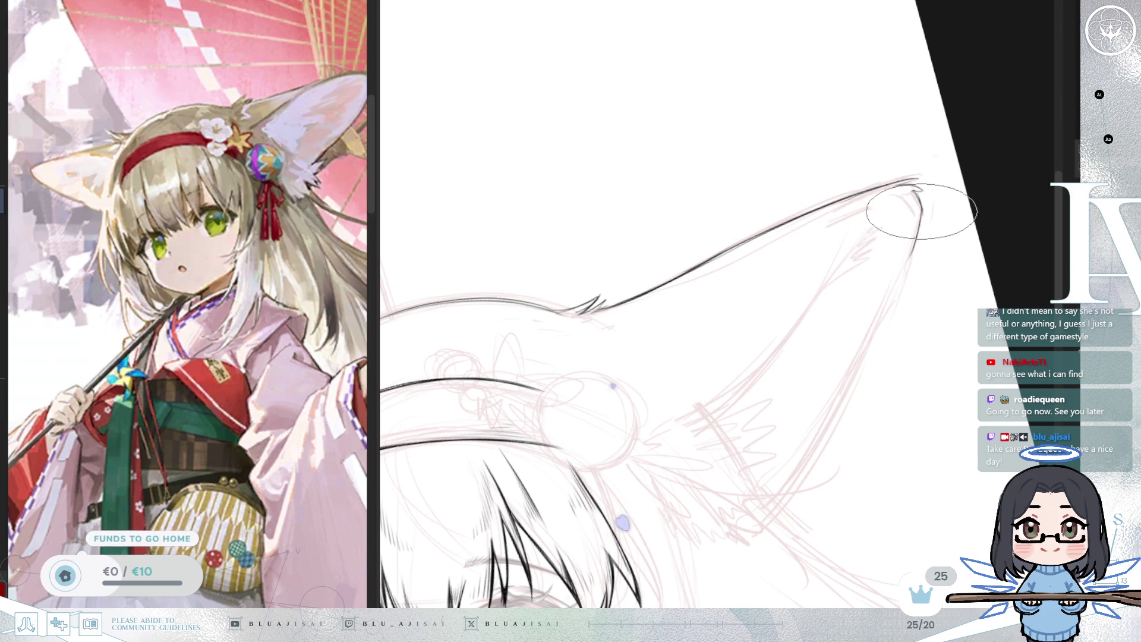
drag(872, 348, 879, 300)
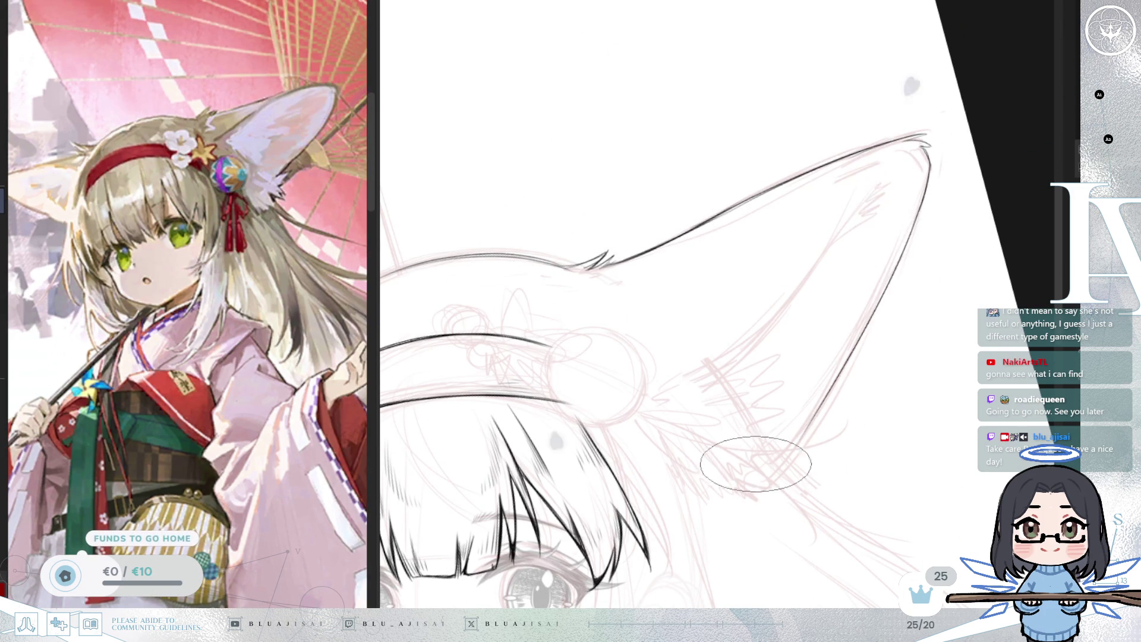
key(m)
key(ctrl+r)
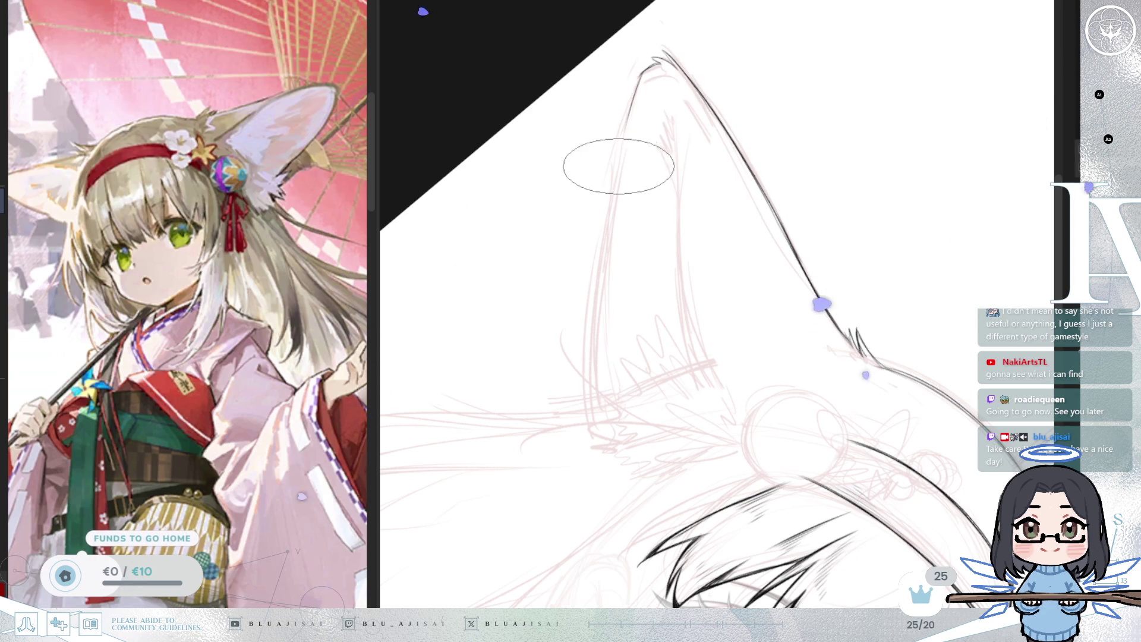
- Ink the fox ear's second edge from the tip down, redrawing it to reach lower
drag(629, 107, 594, 393)
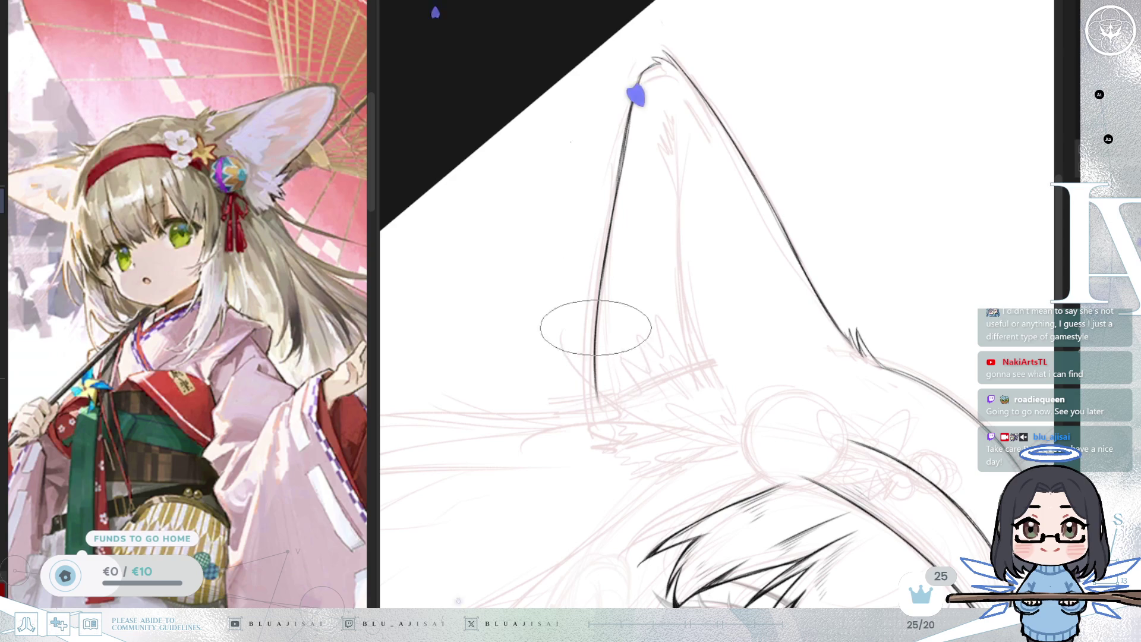
drag(602, 419, 629, 89)
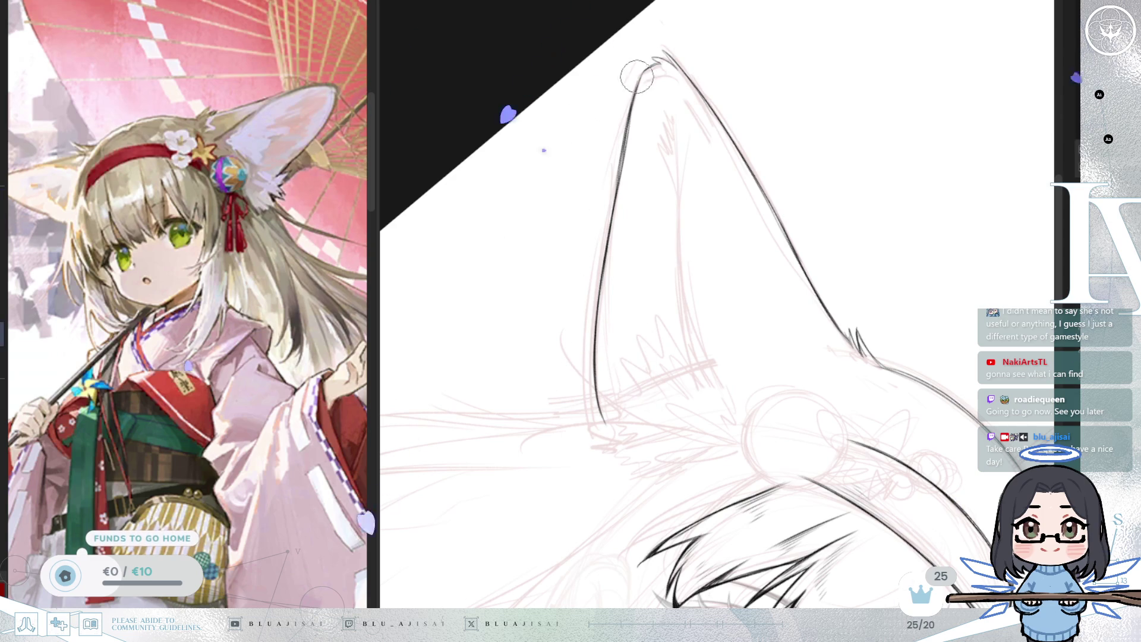
scroll(632, 86, up, 2)
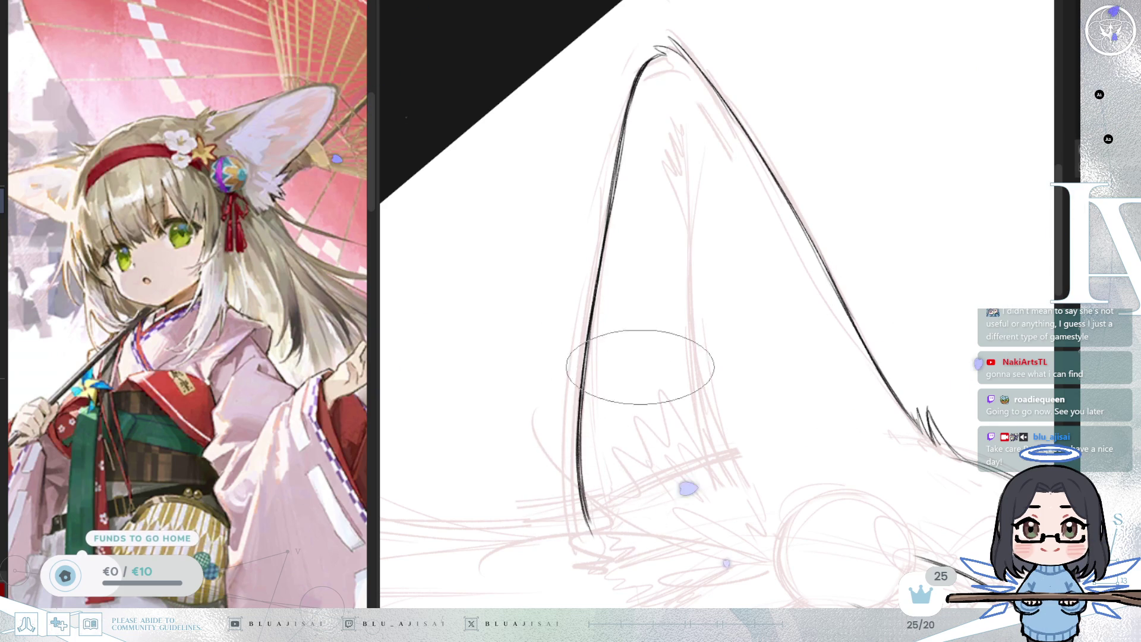
mouse_move(738, 77)
mouse_down()
mouse_move(849, 141)
mouse_move(725, 275)
mouse_move(843, 230)
mouse_up()
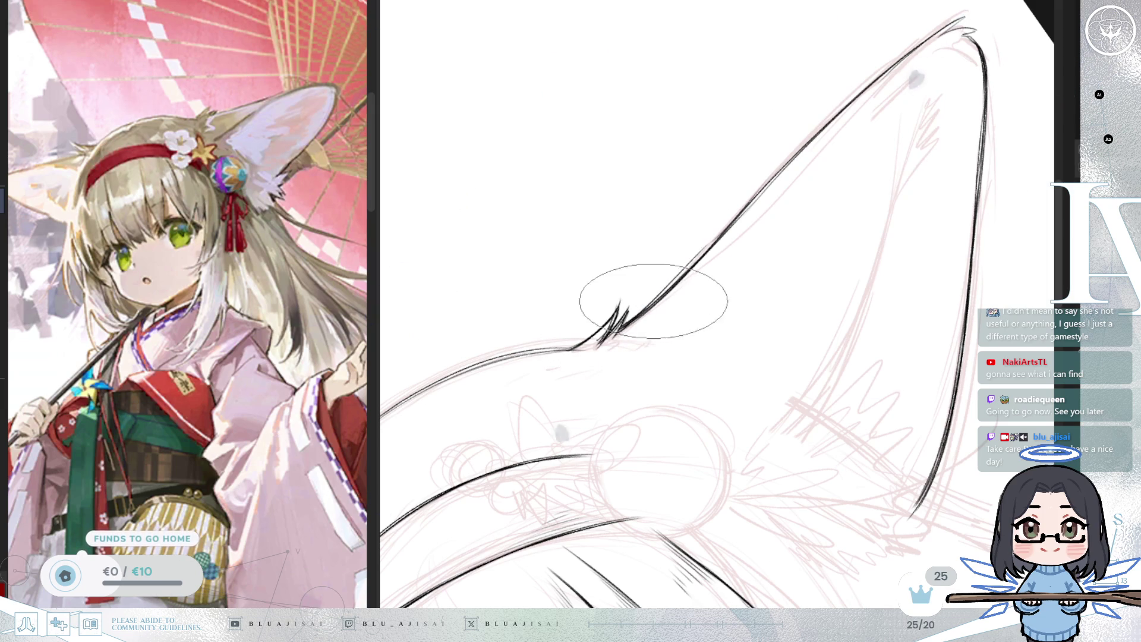
drag(739, 217, 548, 408)
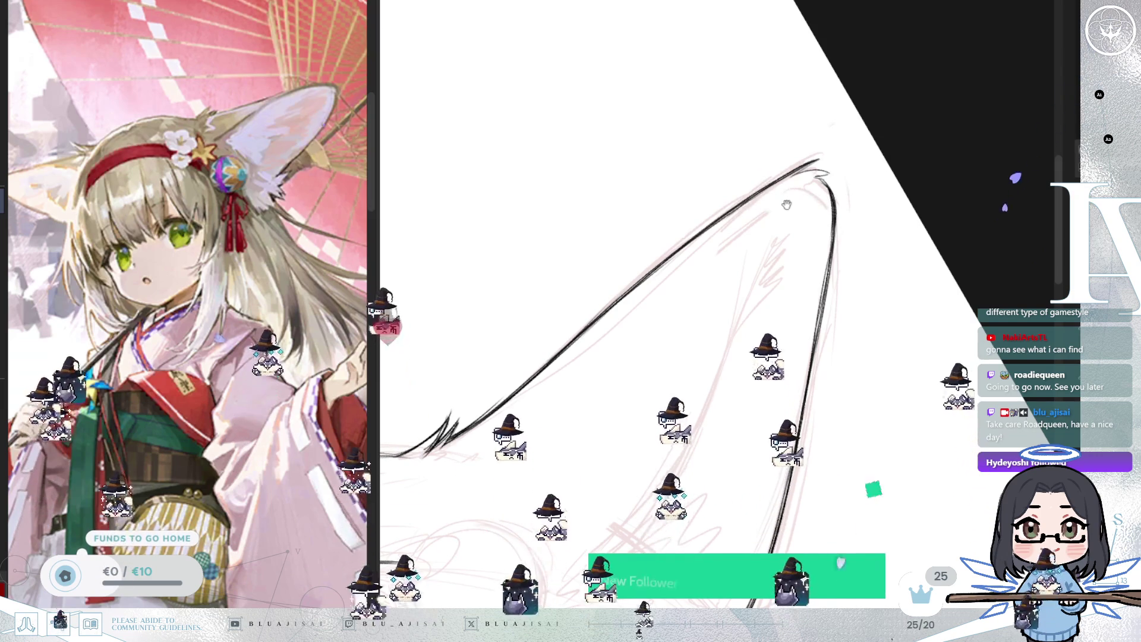
drag(803, 161, 752, 173)
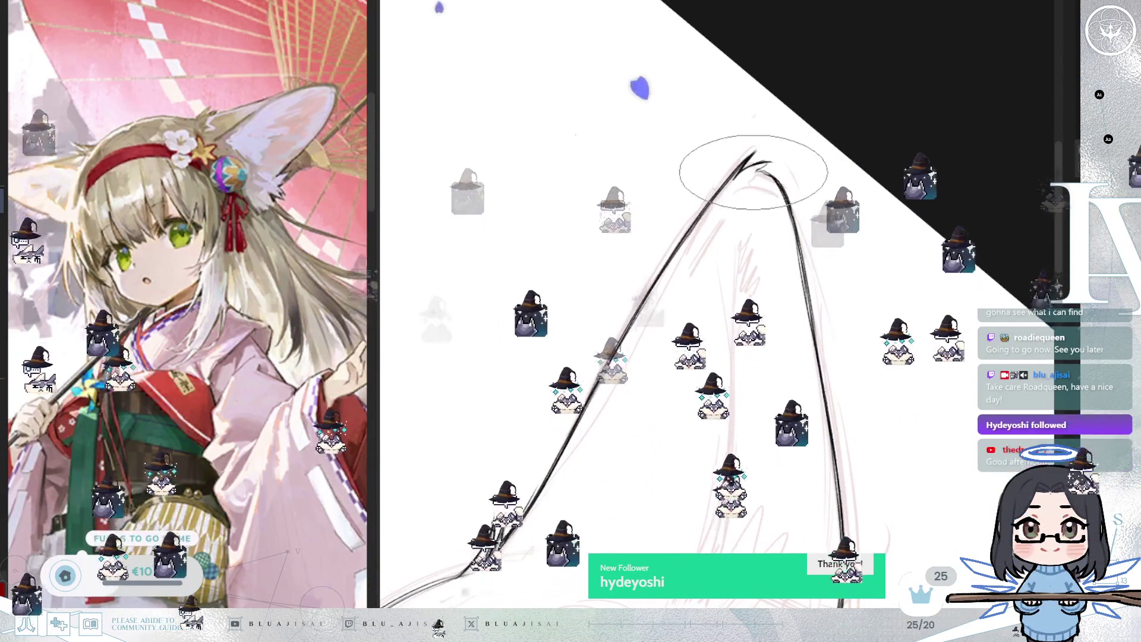
mouse_move(764, 173)
mouse_down()
mouse_move(841, 230)
mouse_move(859, 220)
mouse_move(661, 306)
mouse_move(642, 285)
mouse_up()
scroll(616, 267, up, 5)
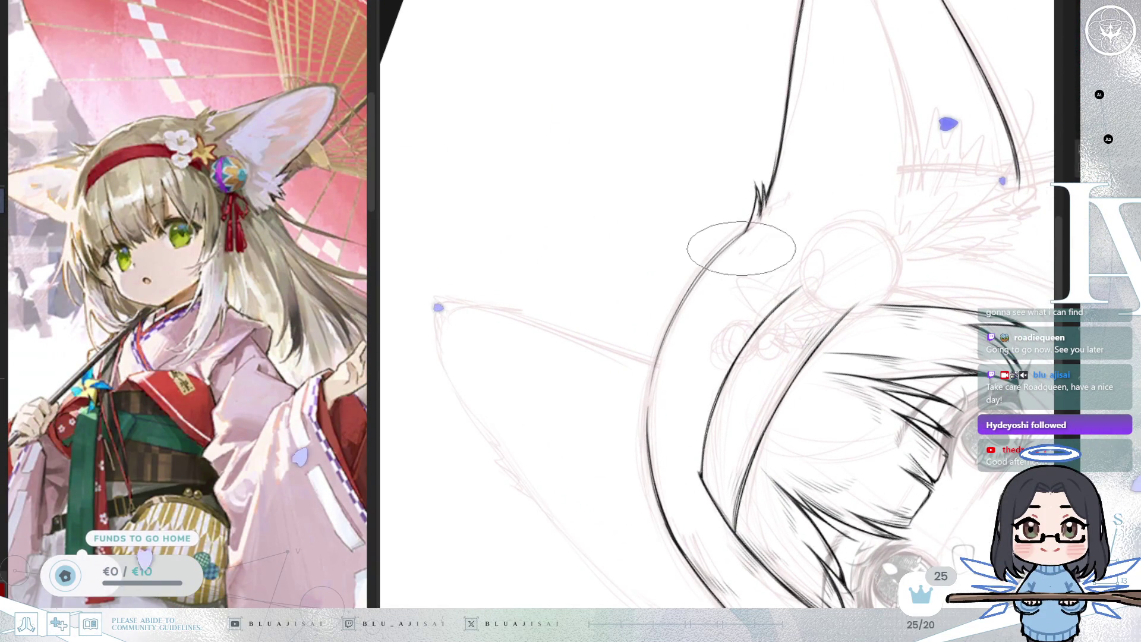
drag(745, 250, 719, 252)
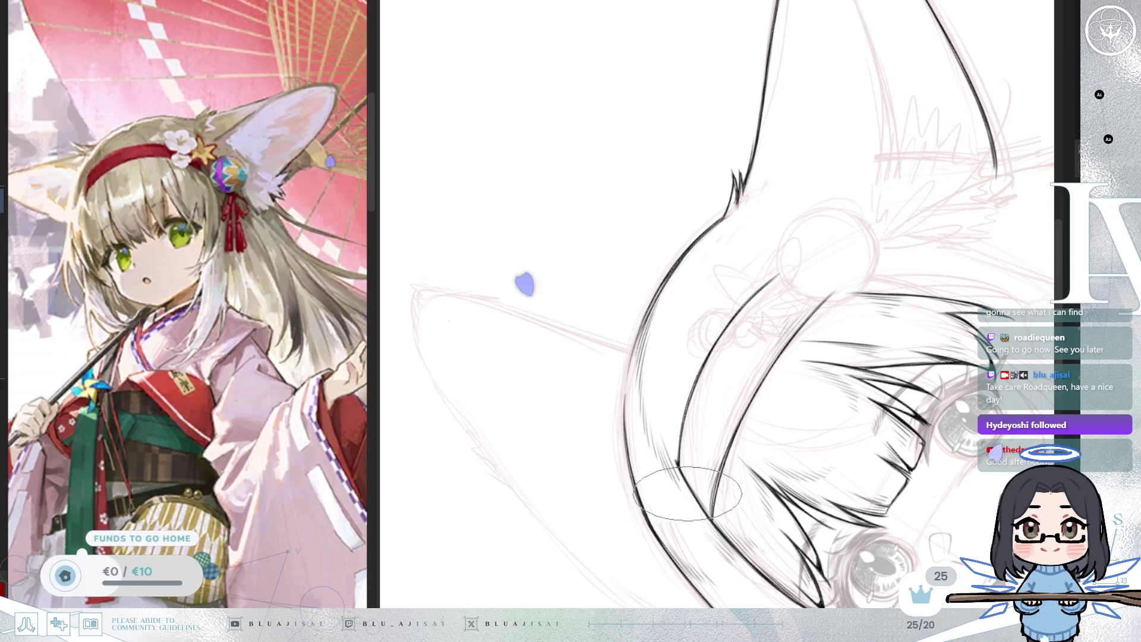
mouse_move(654, 449)
mouse_down()
mouse_move(876, 199)
mouse_move(888, 273)
mouse_up()
scroll(875, 198, down, 3)
drag(891, 365, 878, 333)
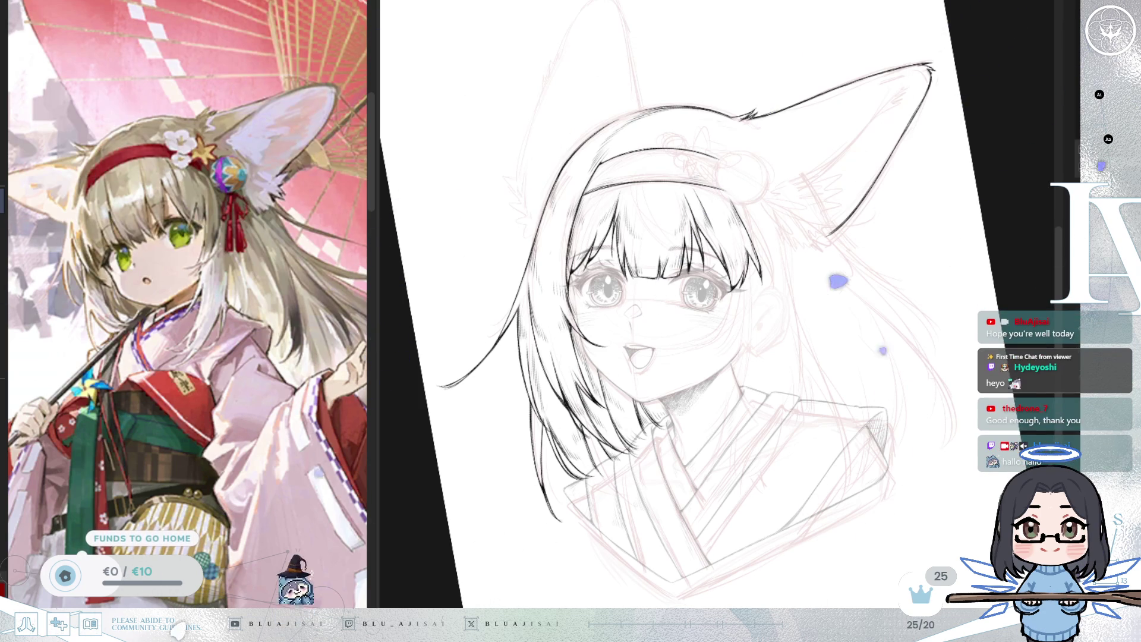
- Ink the first fox ear's outer edge in two long downward black strokes
scroll(828, 273, up, 5)
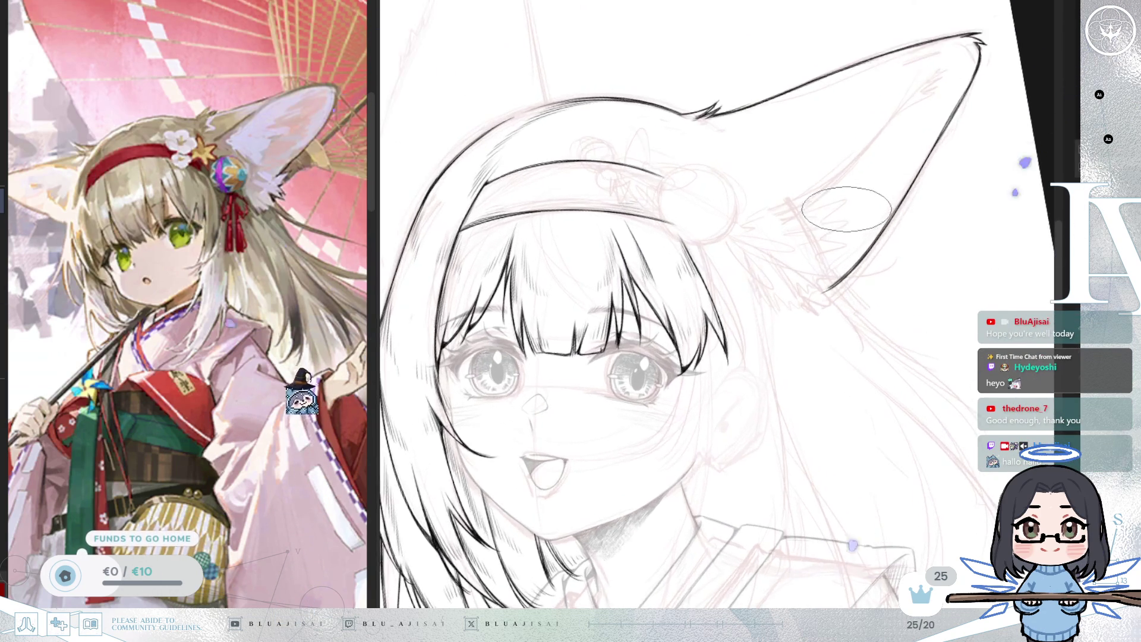
mouse_move(828, 273)
mouse_down()
mouse_move(805, 273)
mouse_move(835, 257)
mouse_move(711, 333)
mouse_move(612, 347)
mouse_move(799, 253)
mouse_move(809, 274)
mouse_move(856, 244)
mouse_up()
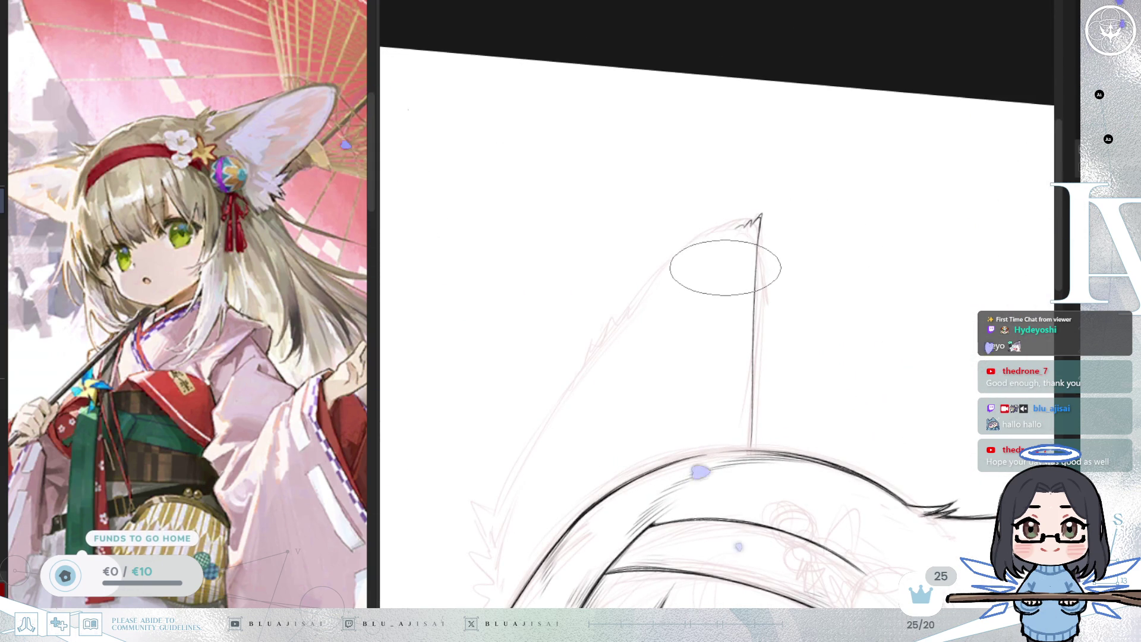
drag(267, 414, 316, 387)
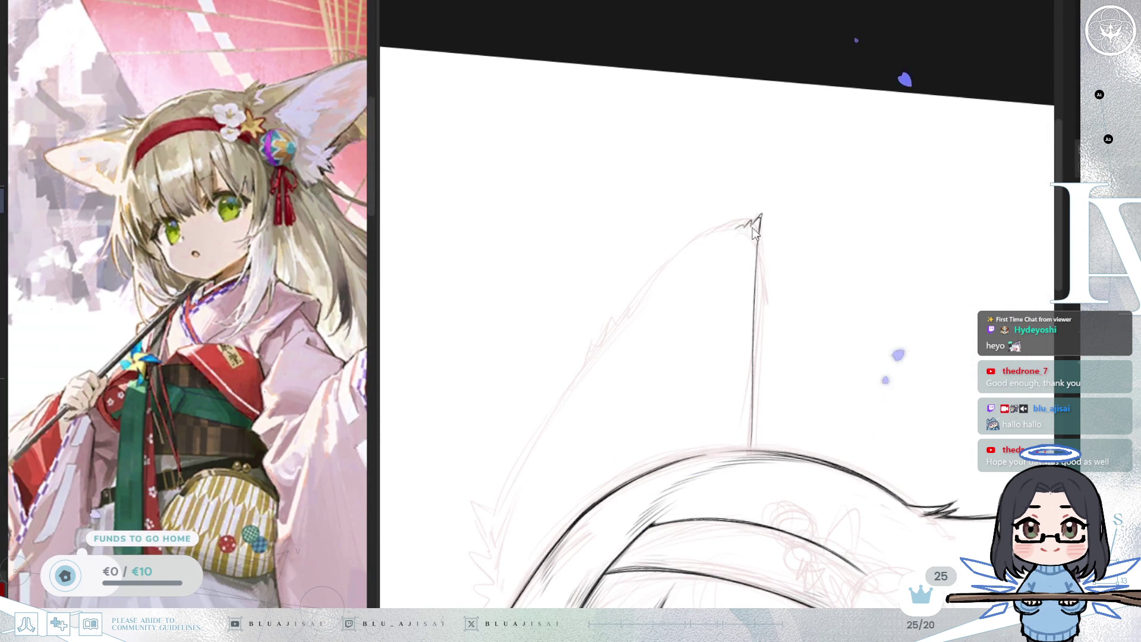
mouse_move(739, 233)
mouse_down()
mouse_move(713, 224)
mouse_move(644, 302)
mouse_up()
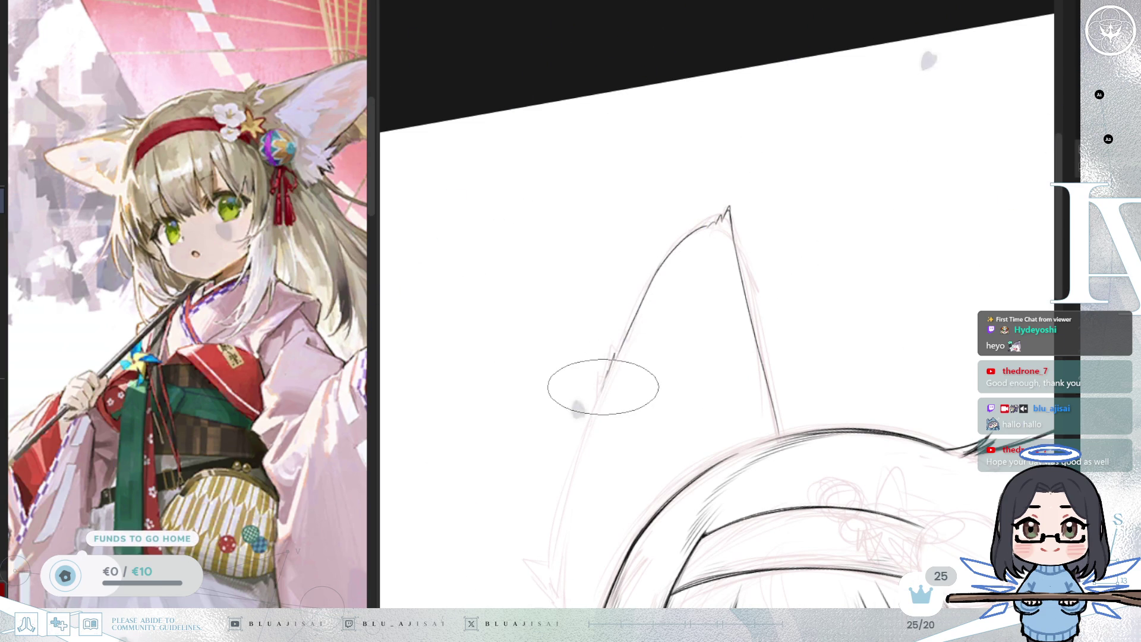
key(6)
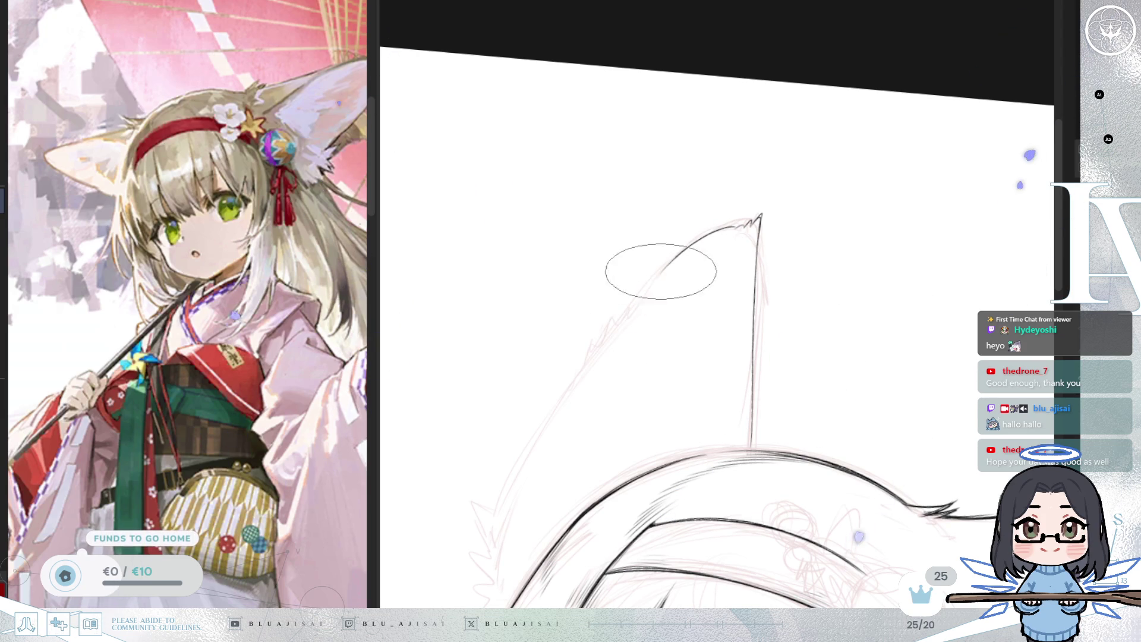
mouse_move(631, 329)
mouse_down()
mouse_move(666, 275)
mouse_move(785, 237)
mouse_move(880, 234)
mouse_move(799, 302)
mouse_move(757, 359)
mouse_up()
mouse_move(729, 446)
mouse_down()
mouse_move(774, 347)
mouse_move(725, 285)
mouse_move(681, 262)
mouse_move(689, 257)
mouse_up()
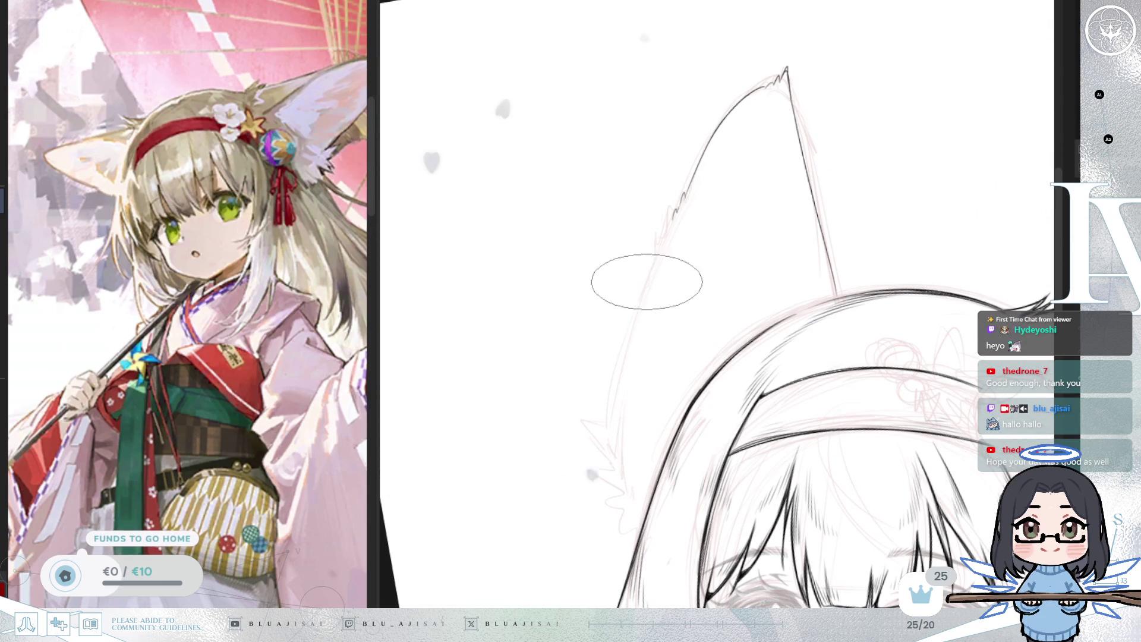
drag(683, 198, 619, 392)
drag(668, 242, 612, 440)
- Mirror and rotate the canvas view to check the ear against the eyes and headband
key(m)
drag(892, 275, 858, 309)
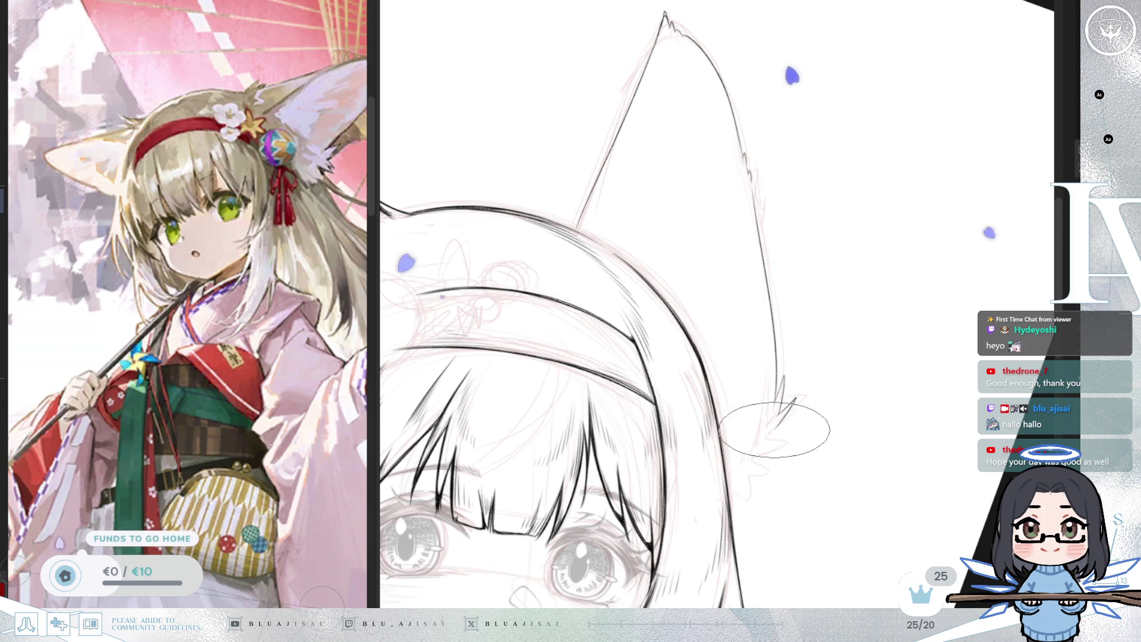
drag(779, 427, 851, 356)
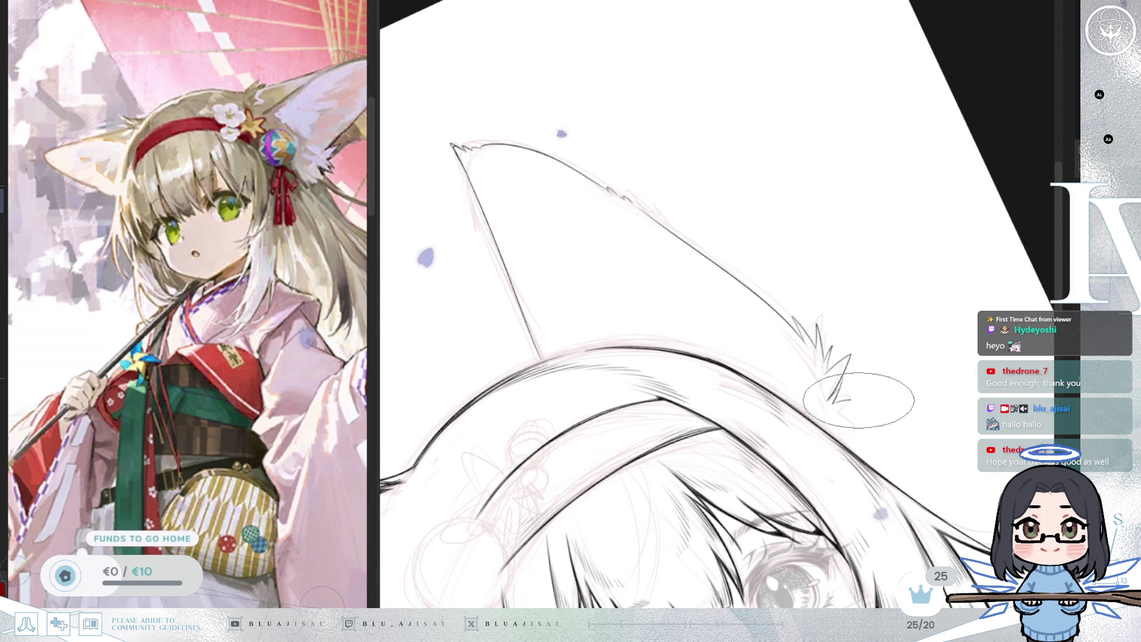
key(h)
drag(841, 383, 826, 357)
drag(849, 266, 693, 404)
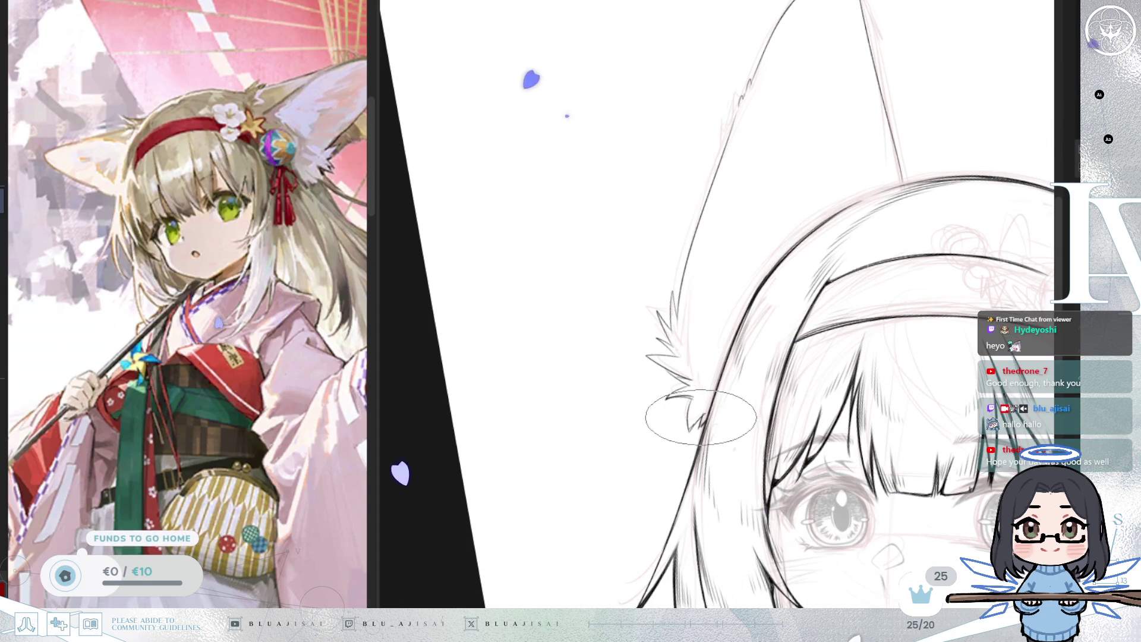
drag(713, 410, 939, 370)
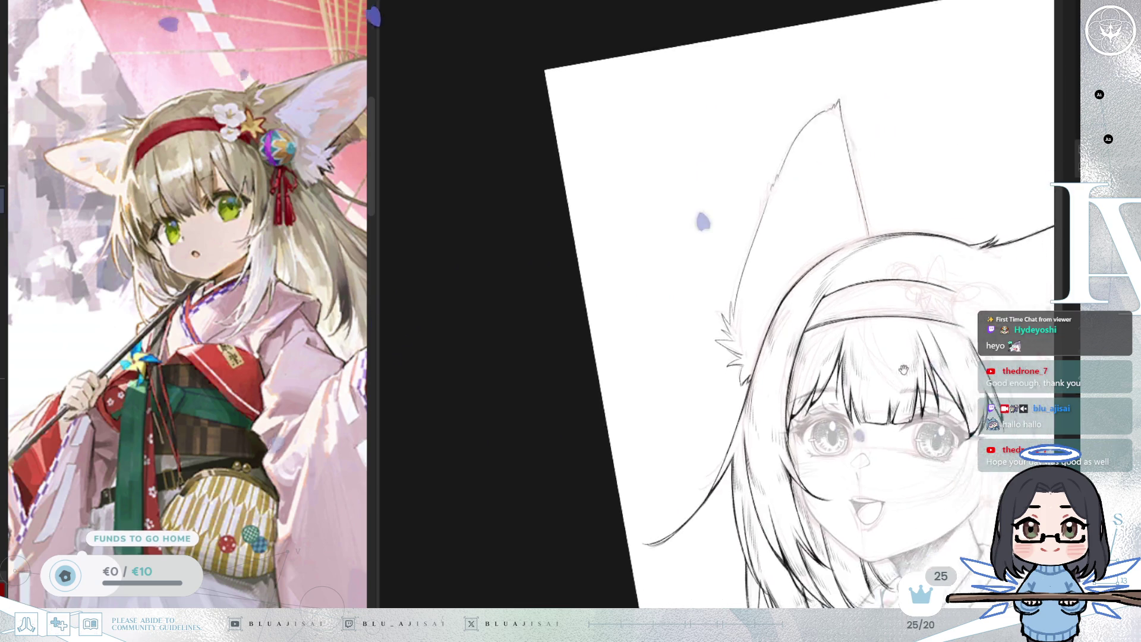
- Outline the second fox ear right of the head and extend the long hair lines, checking mirrored
key(5)
scroll(915, 328, up, 2)
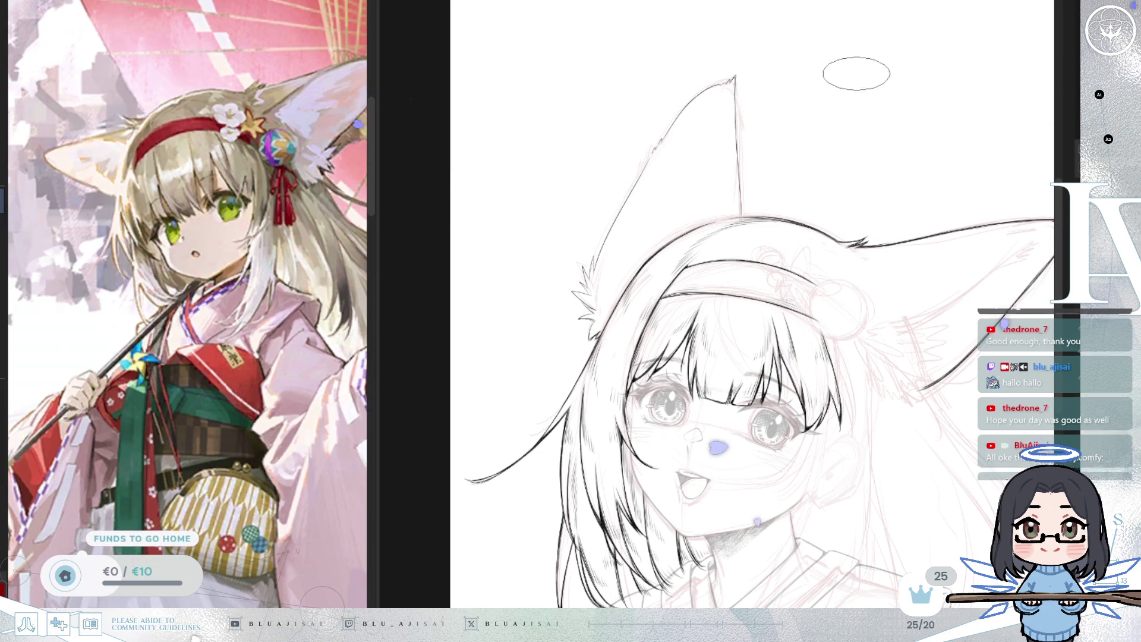
key(m)
key(m)
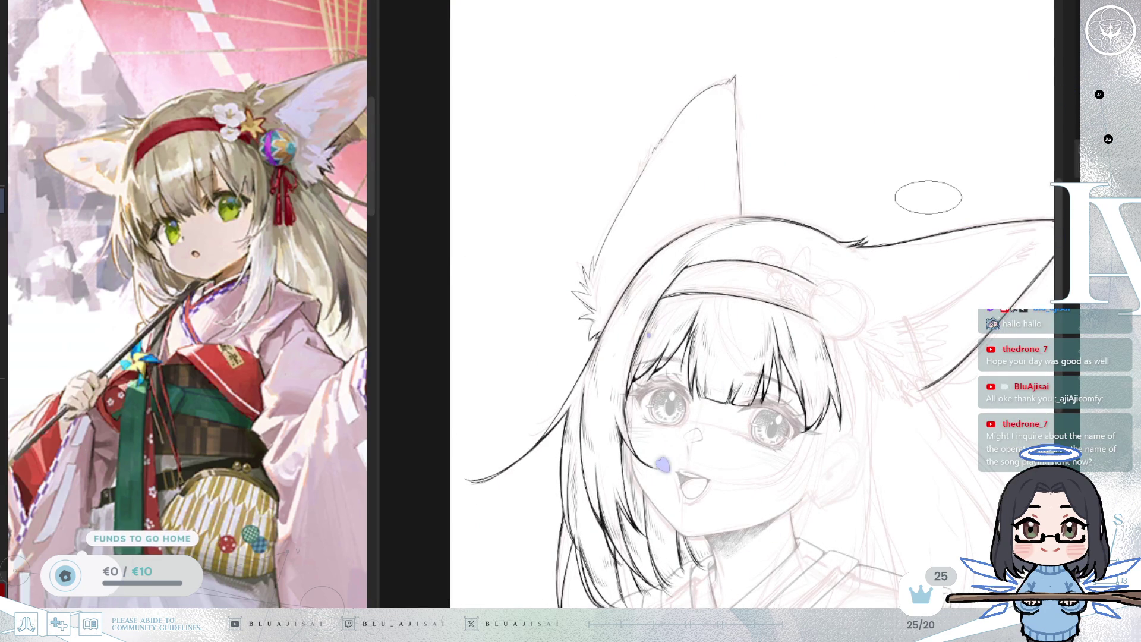
key(m)
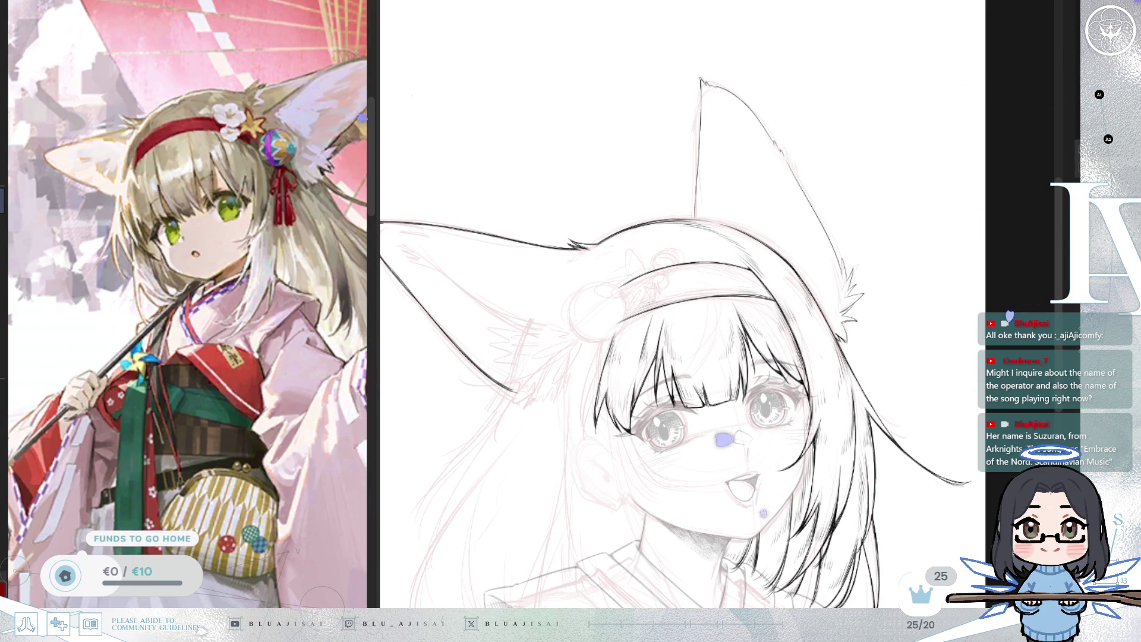
- Add short strokes at the second ear's base and jagged fur strokes at its tip
mouse_move(773, 179)
mouse_down()
mouse_move(779, 196)
mouse_move(777, 127)
mouse_move(801, 304)
mouse_move(695, 336)
mouse_move(650, 311)
mouse_move(624, 331)
mouse_move(599, 276)
mouse_move(823, 238)
mouse_up()
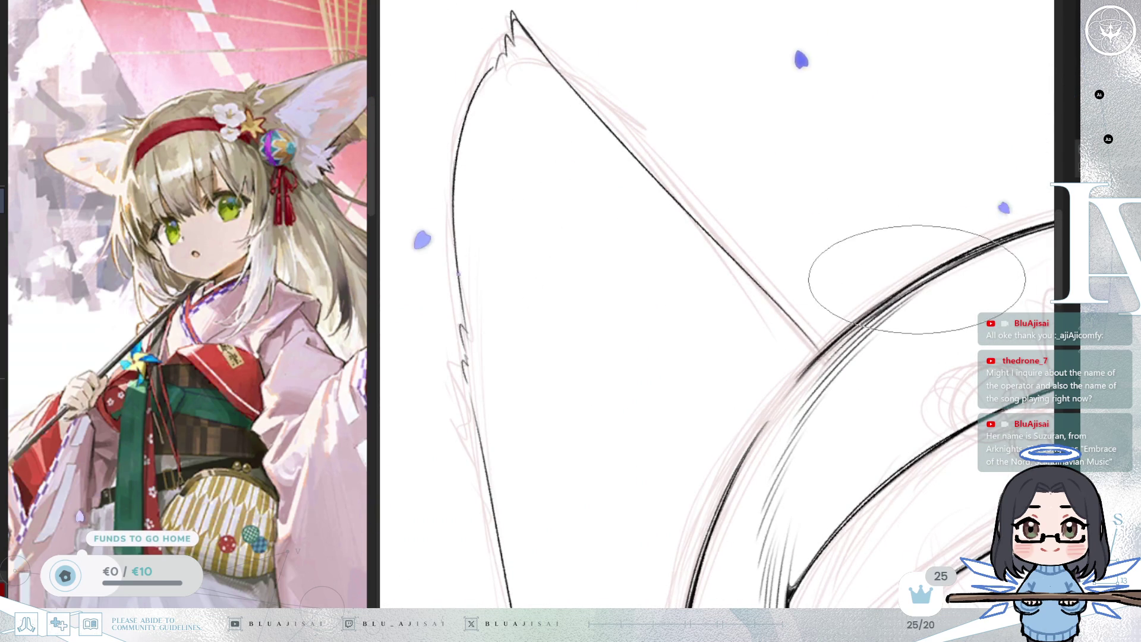
key(h)
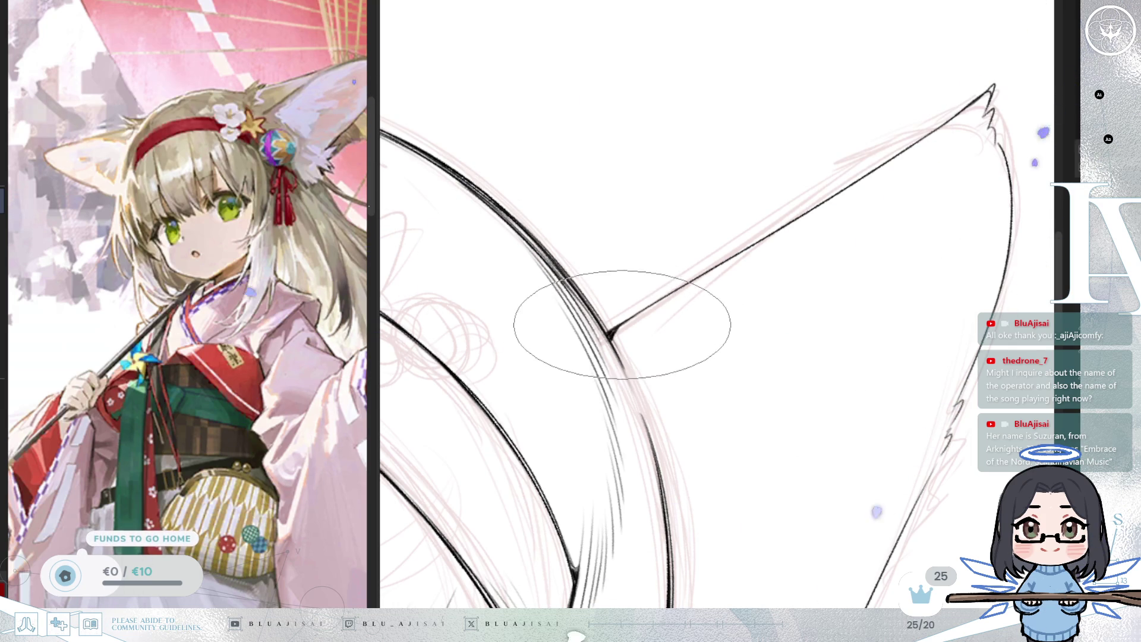
drag(624, 326, 613, 337)
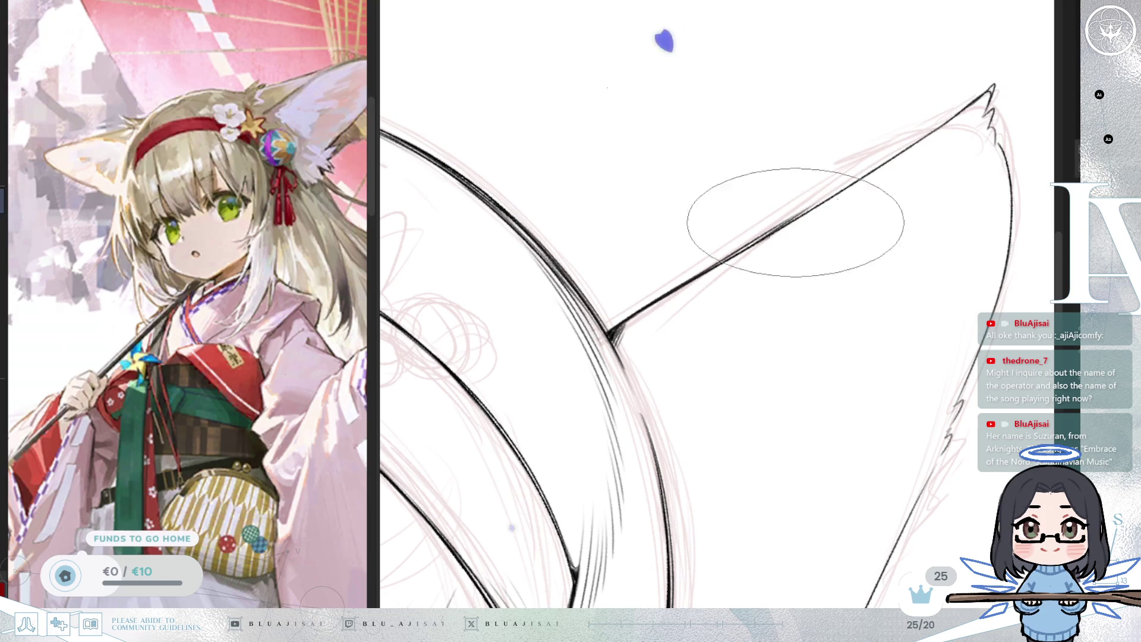
drag(904, 127, 701, 274)
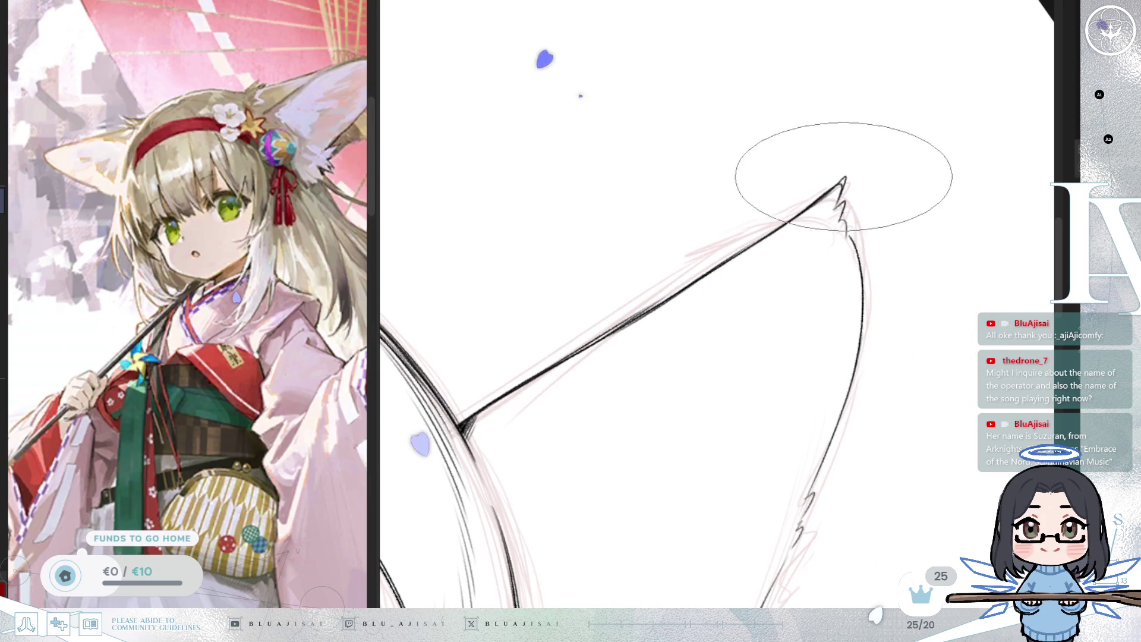
mouse_move(840, 186)
mouse_down()
mouse_move(826, 216)
mouse_move(834, 194)
mouse_move(800, 224)
mouse_move(835, 226)
mouse_up()
- Re-stroke the second ear's outer curve with a bolder line
key(m)
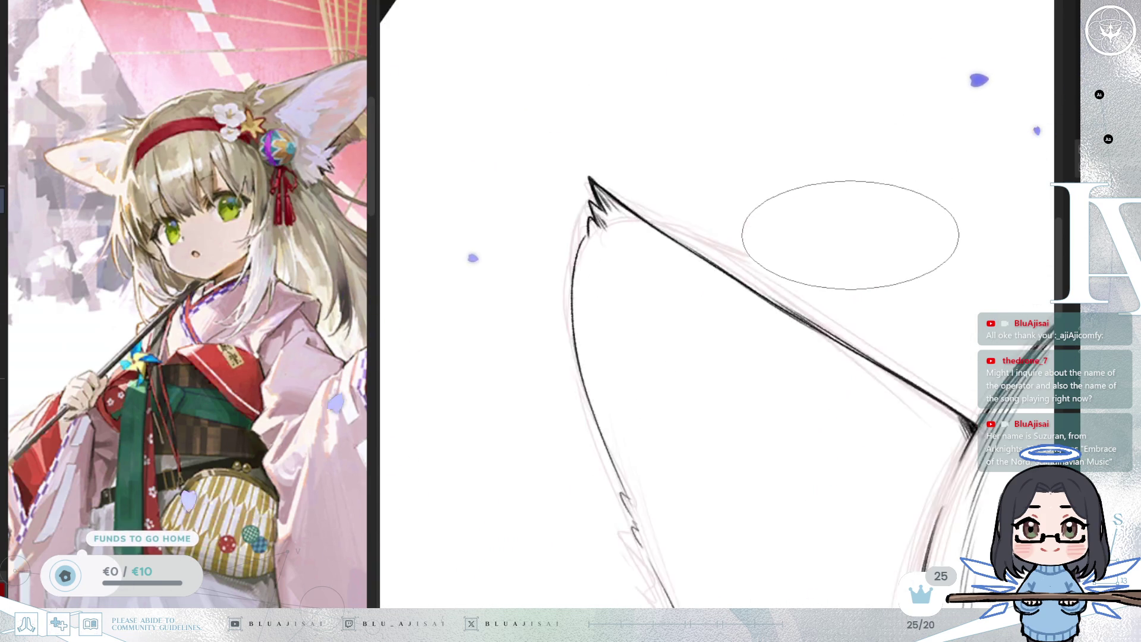
key(6)
drag(619, 205, 596, 247)
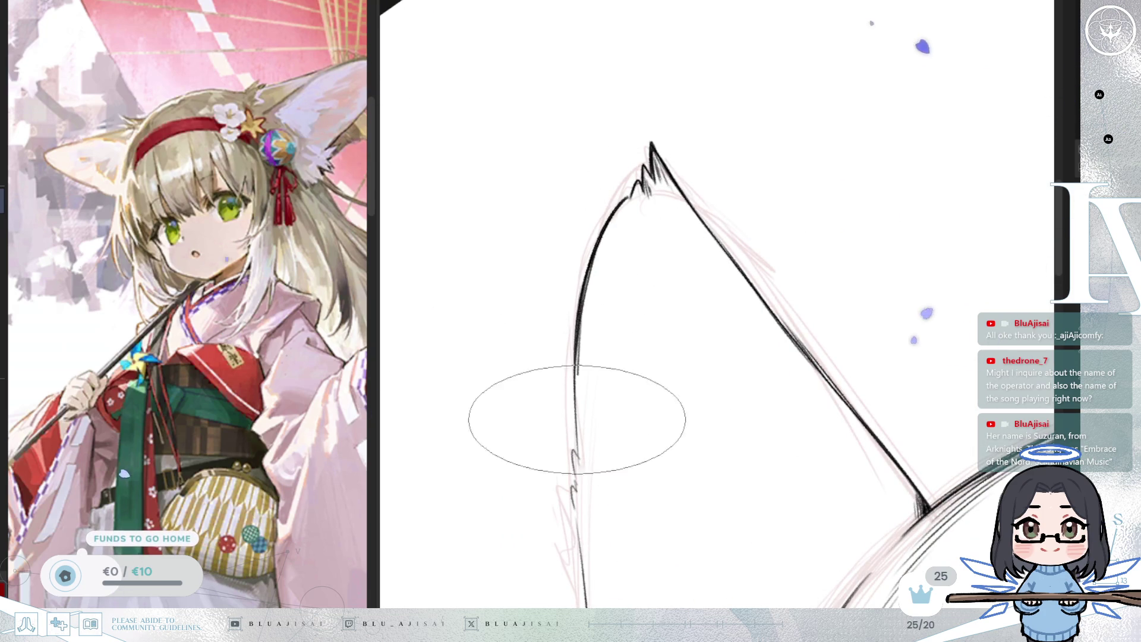
key(m)
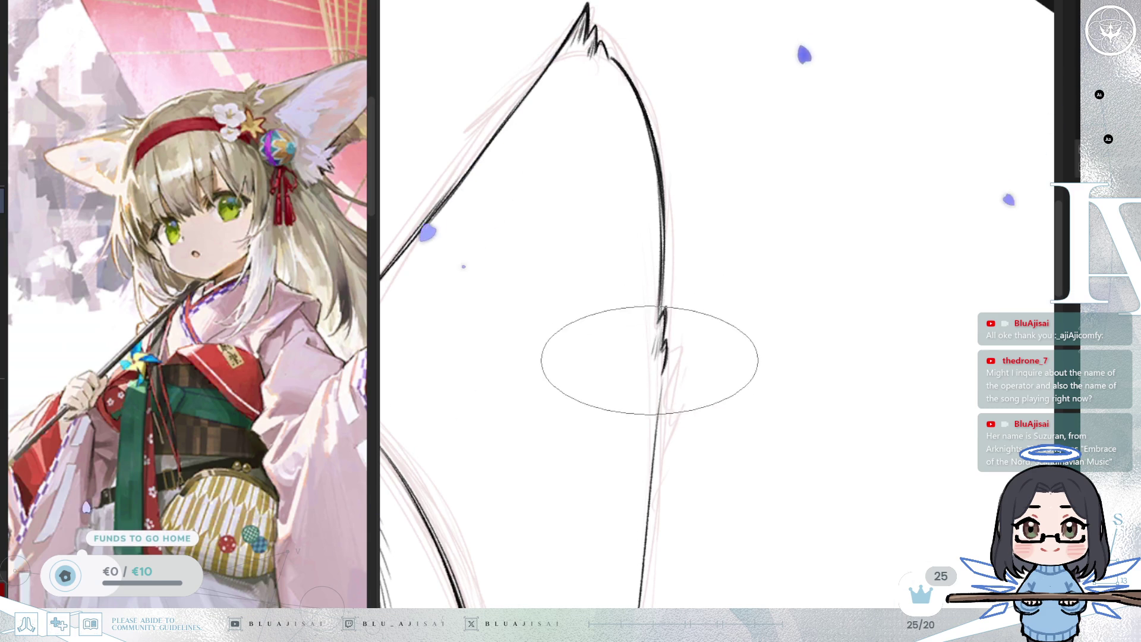
scroll(664, 339, down, 2)
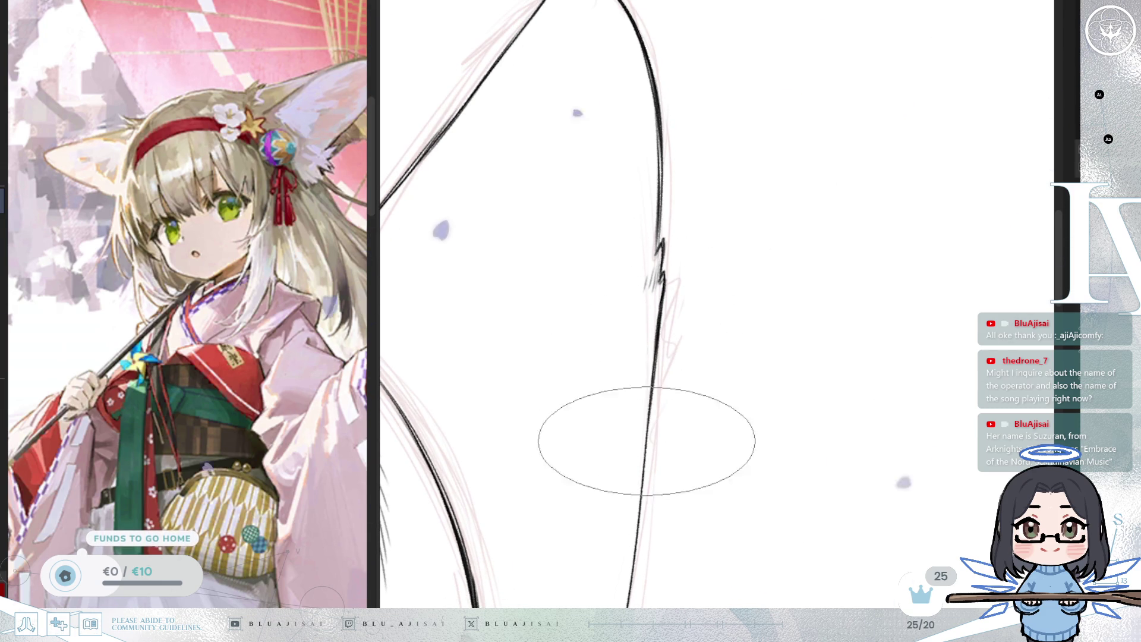
scroll(642, 410, up, 2)
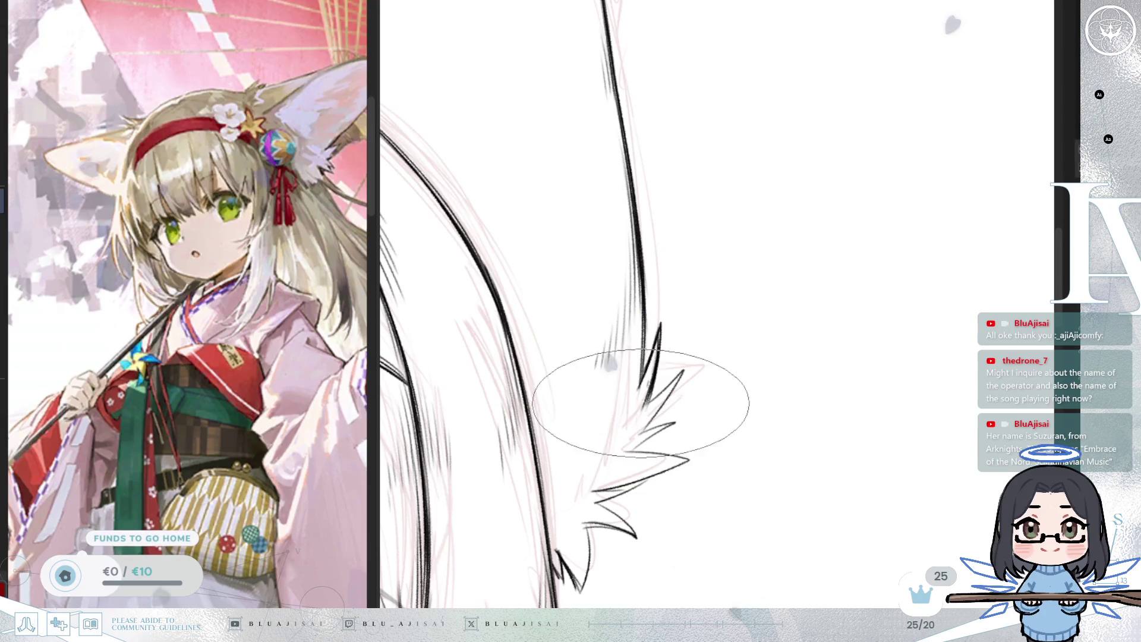
scroll(626, 387, up, 2)
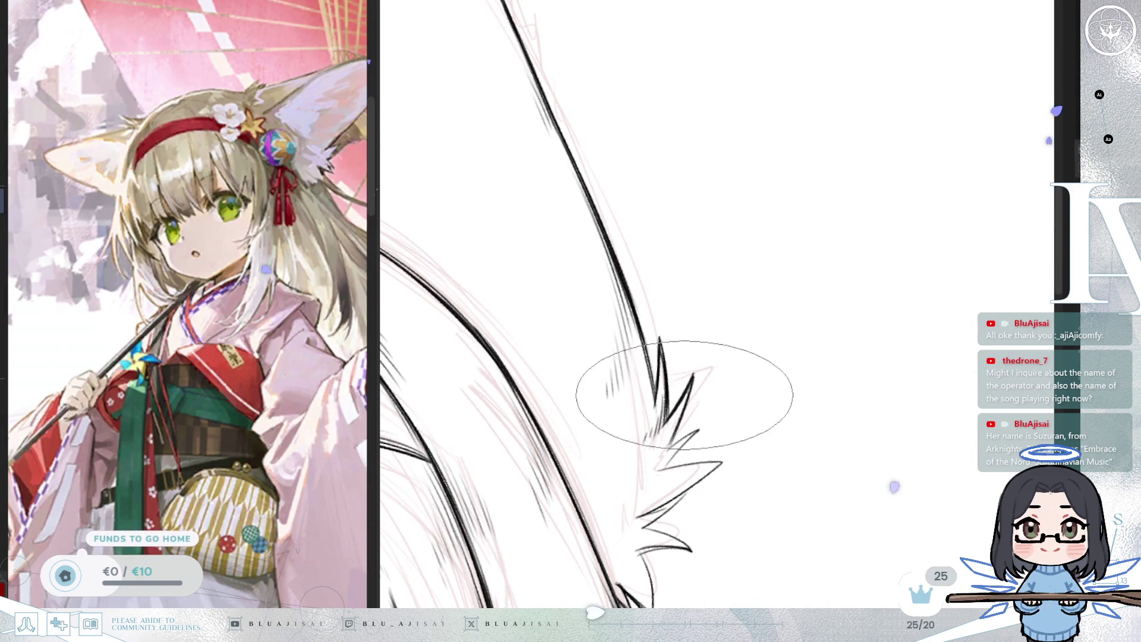
scroll(650, 462, up, 2)
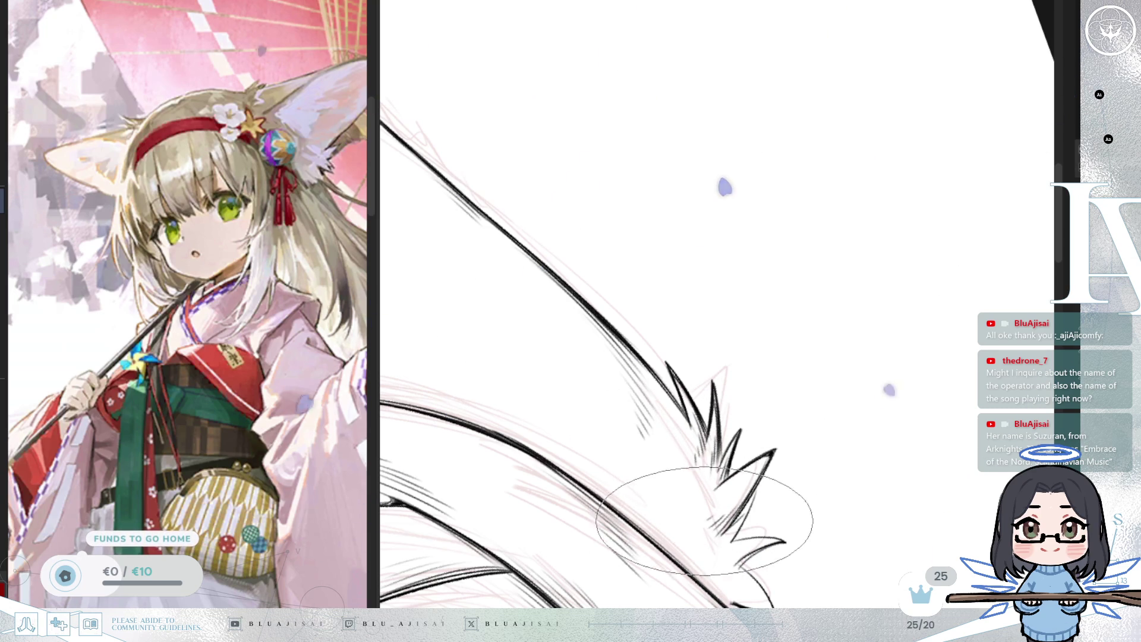
- Ink a spiky fur tuft where the second ear meets the hair
key(m)
mouse_move(713, 466)
mouse_down()
mouse_move(717, 402)
mouse_move(654, 374)
mouse_up()
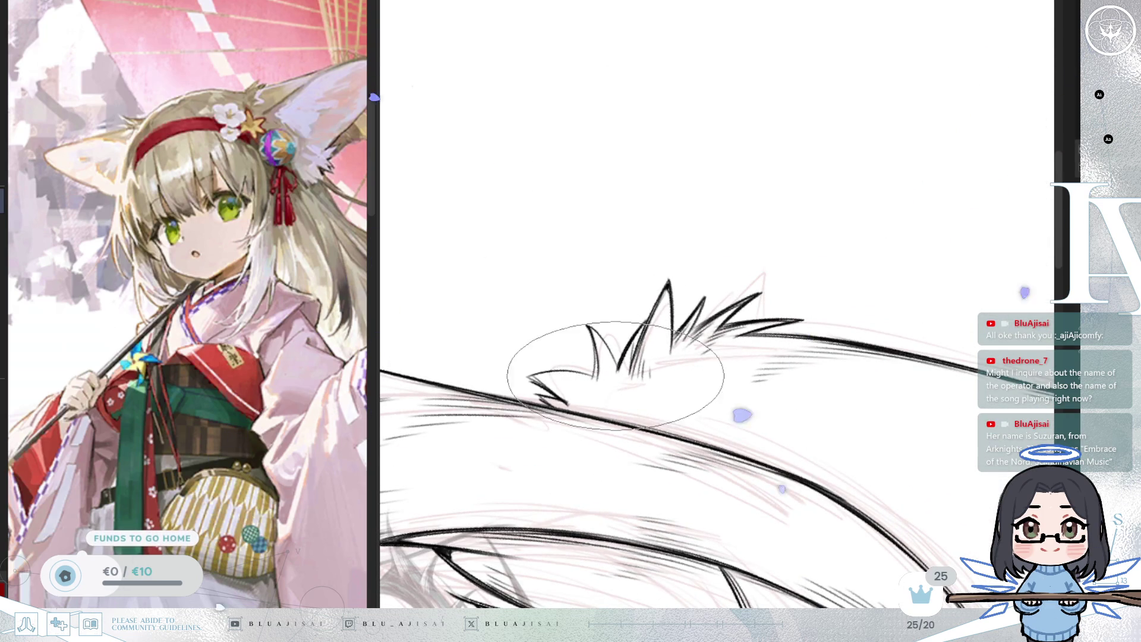
key(m)
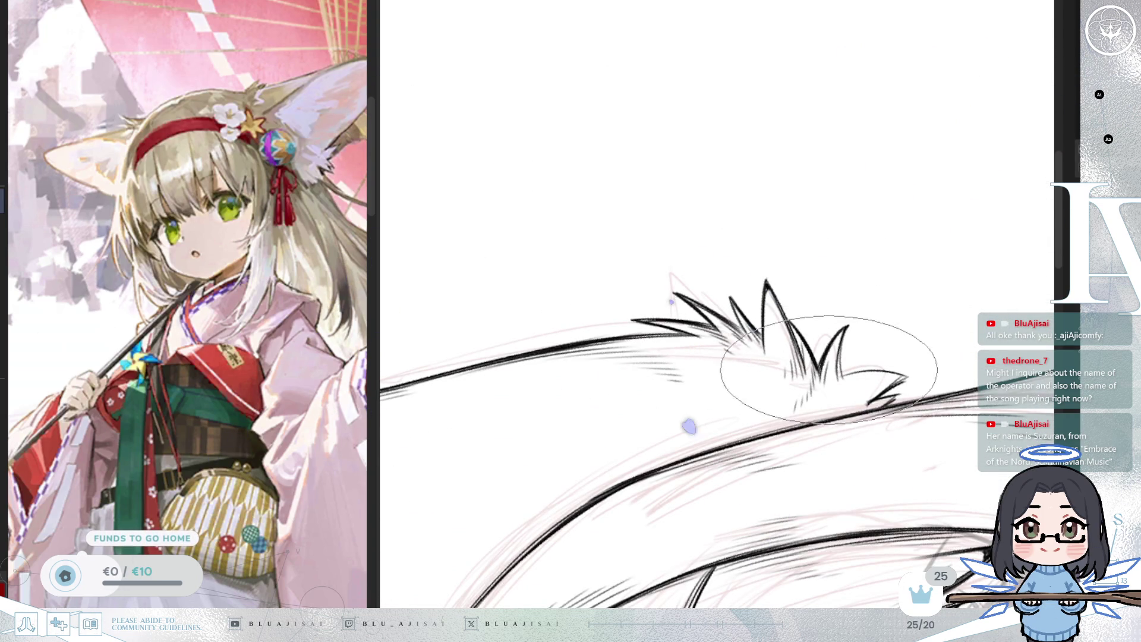
key(minus)
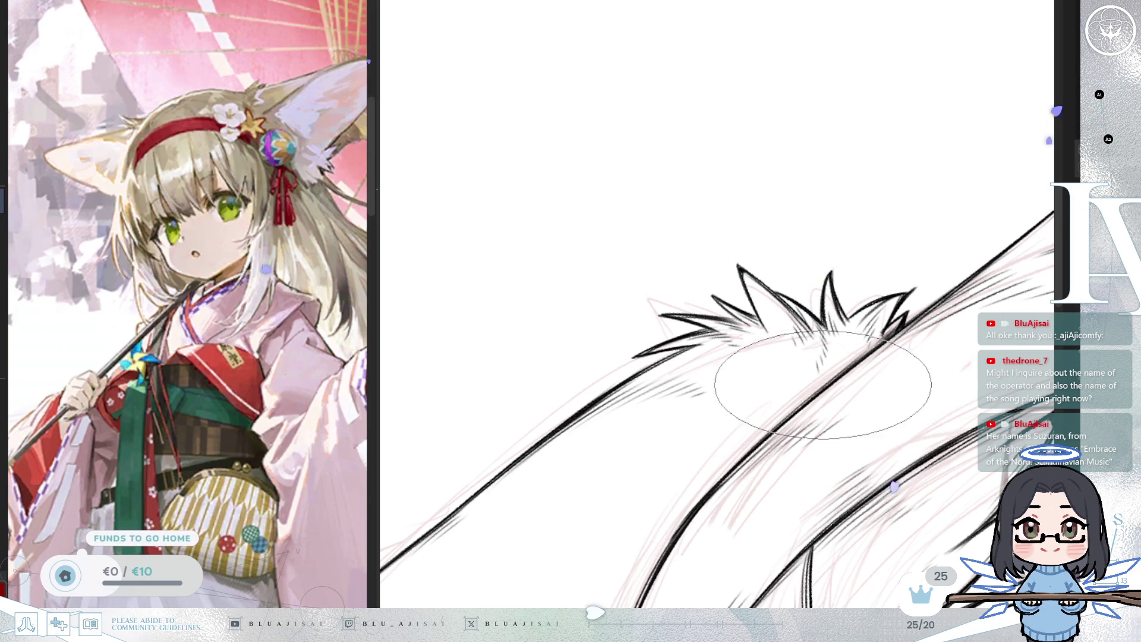
scroll(805, 382, down, 2)
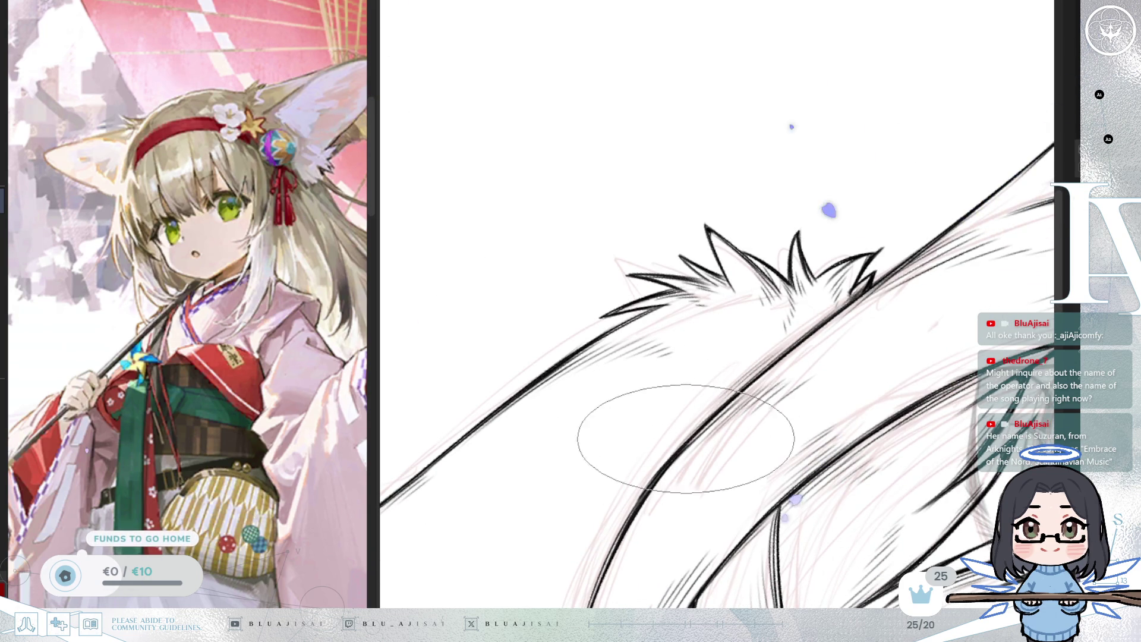
drag(701, 408, 918, 306)
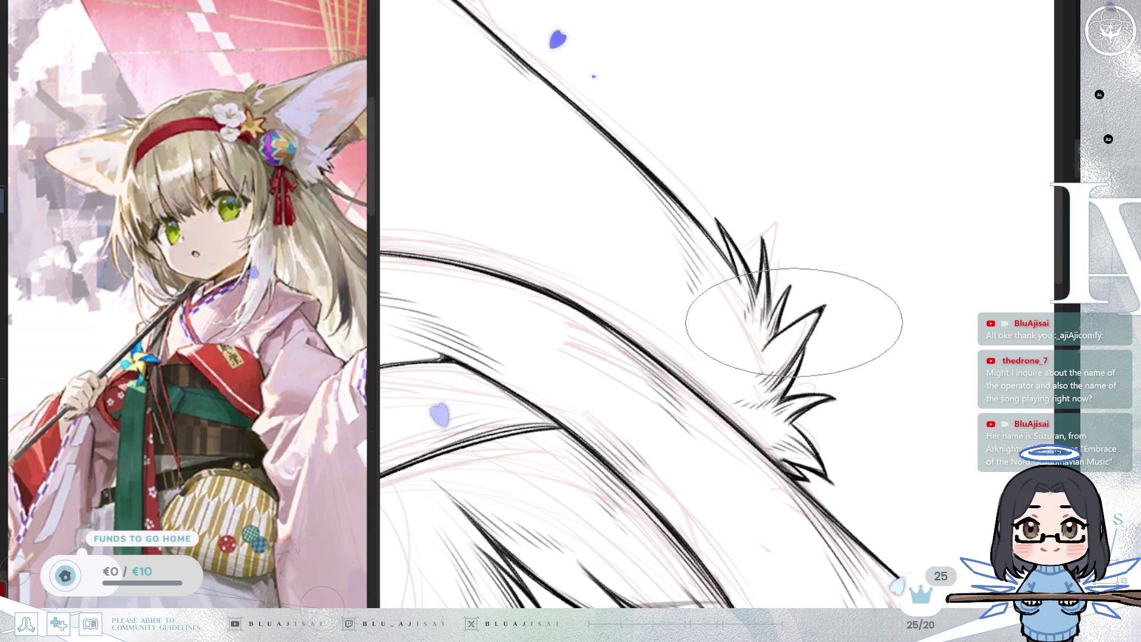
scroll(840, 331, up, 10)
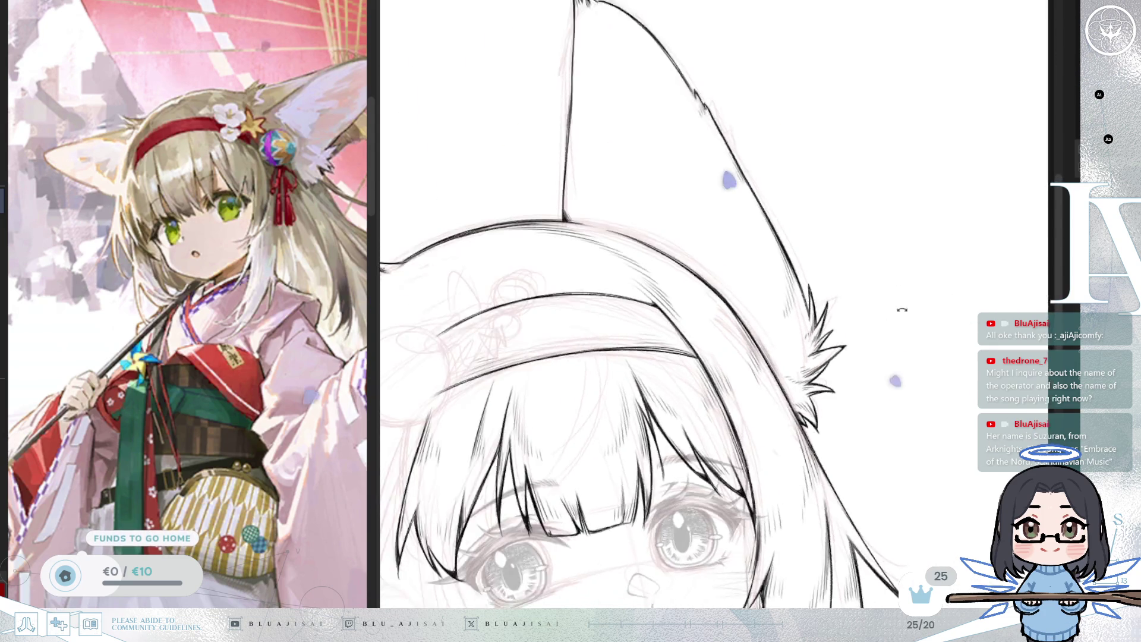
- Hatch short fur strokes inside the second fox ear along its inner edge
scroll(903, 309, down, 5)
mouse_move(957, 270)
mouse_down()
mouse_move(682, 250)
mouse_move(625, 325)
mouse_up()
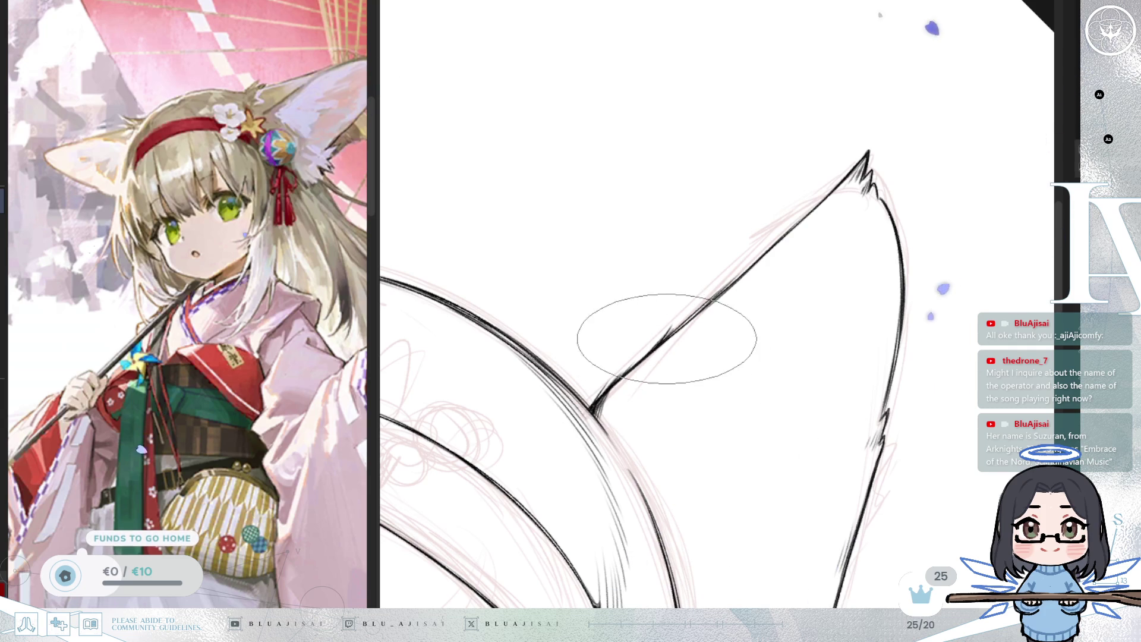
drag(779, 288, 709, 323)
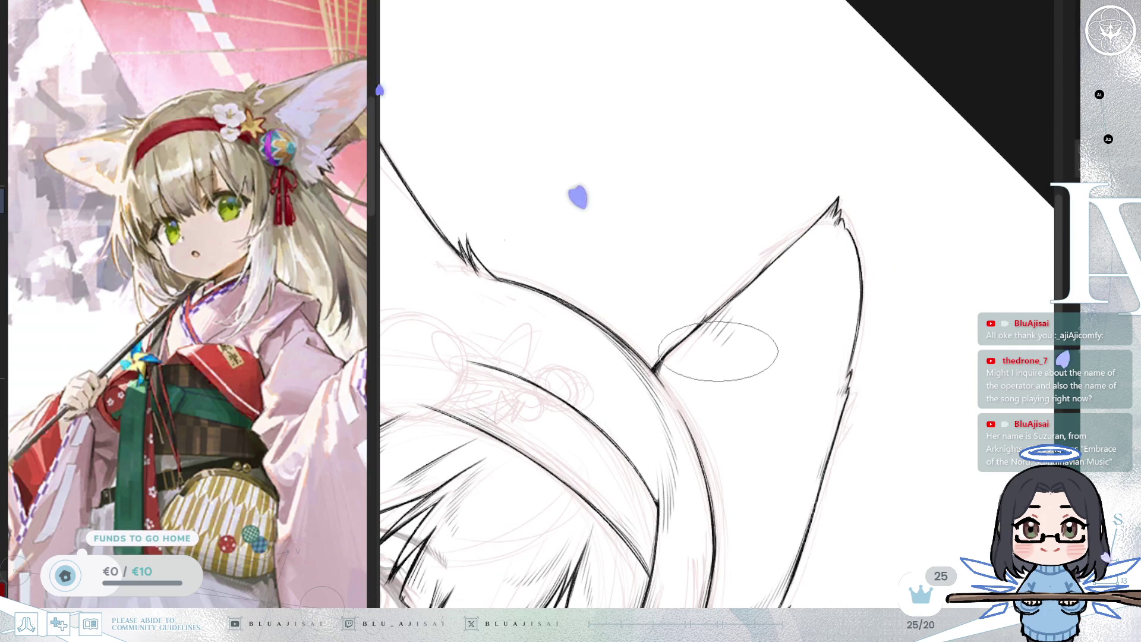
mouse_move(765, 394)
mouse_down()
mouse_move(897, 293)
mouse_move(729, 313)
mouse_move(736, 330)
mouse_up()
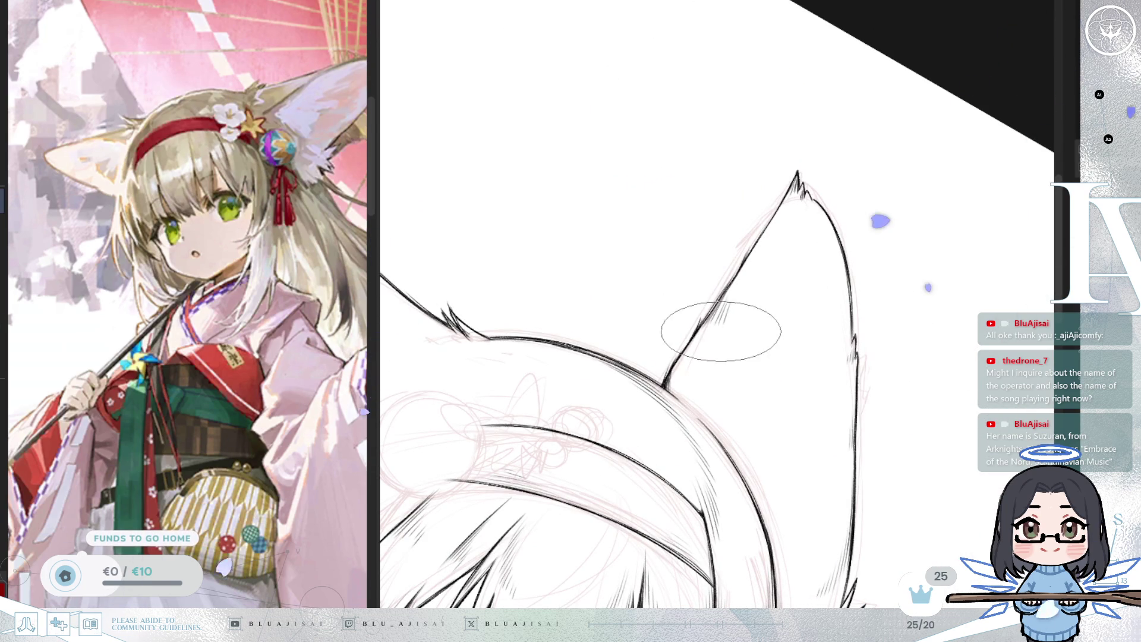
drag(744, 395, 709, 392)
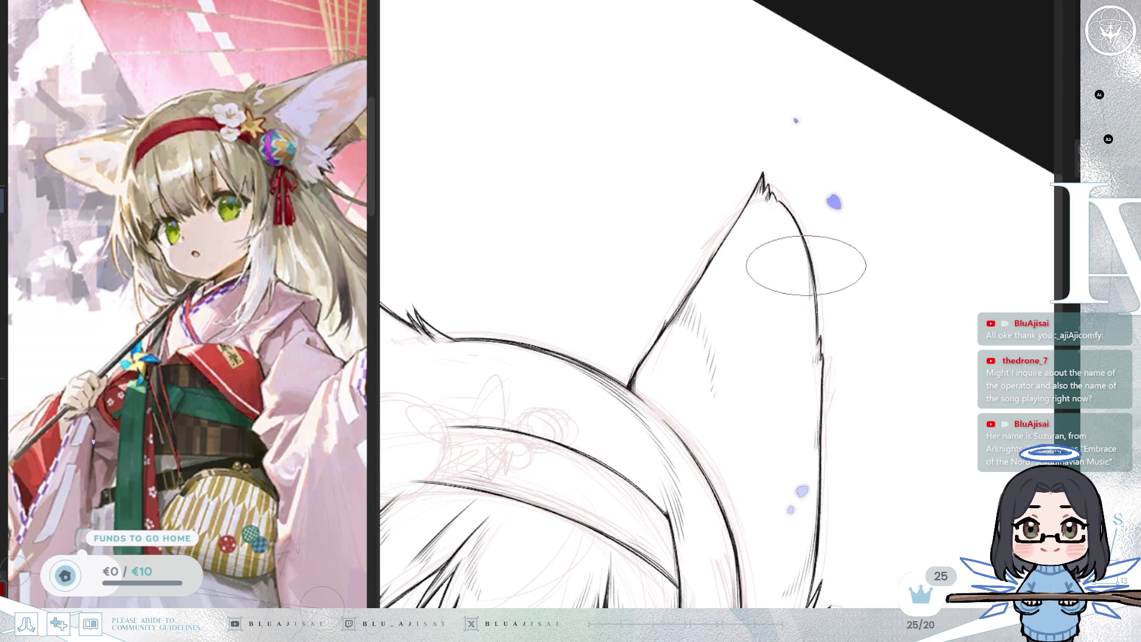
scroll(789, 330, down, 3)
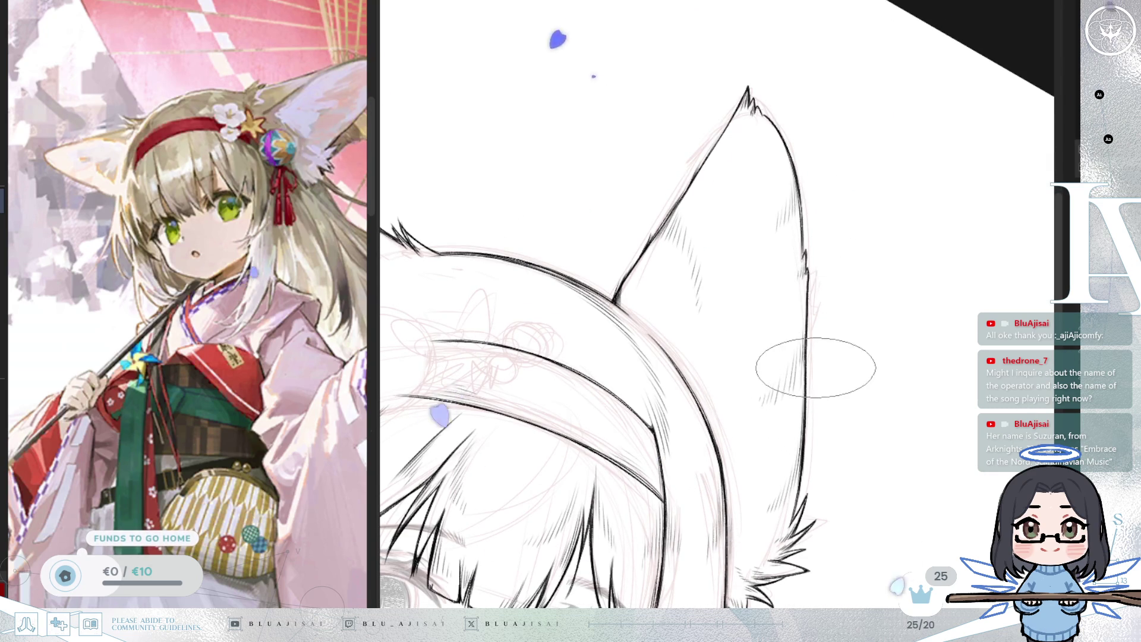
scroll(758, 419, up, 3)
scroll(758, 419, up, 2)
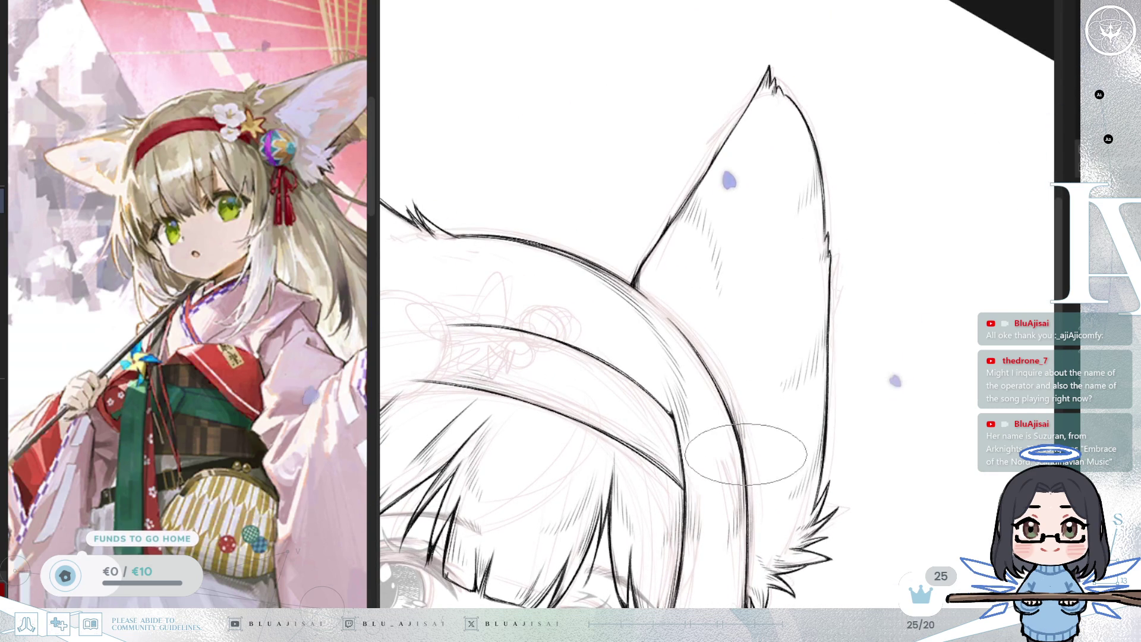
scroll(874, 343, down, 3)
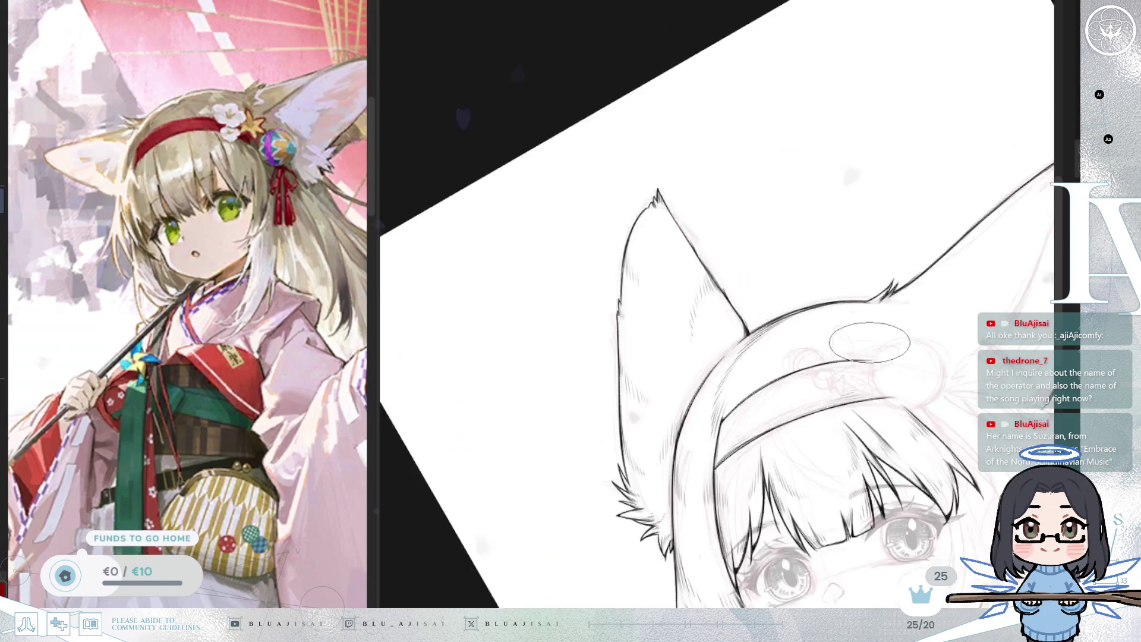
scroll(869, 340, down, 5)
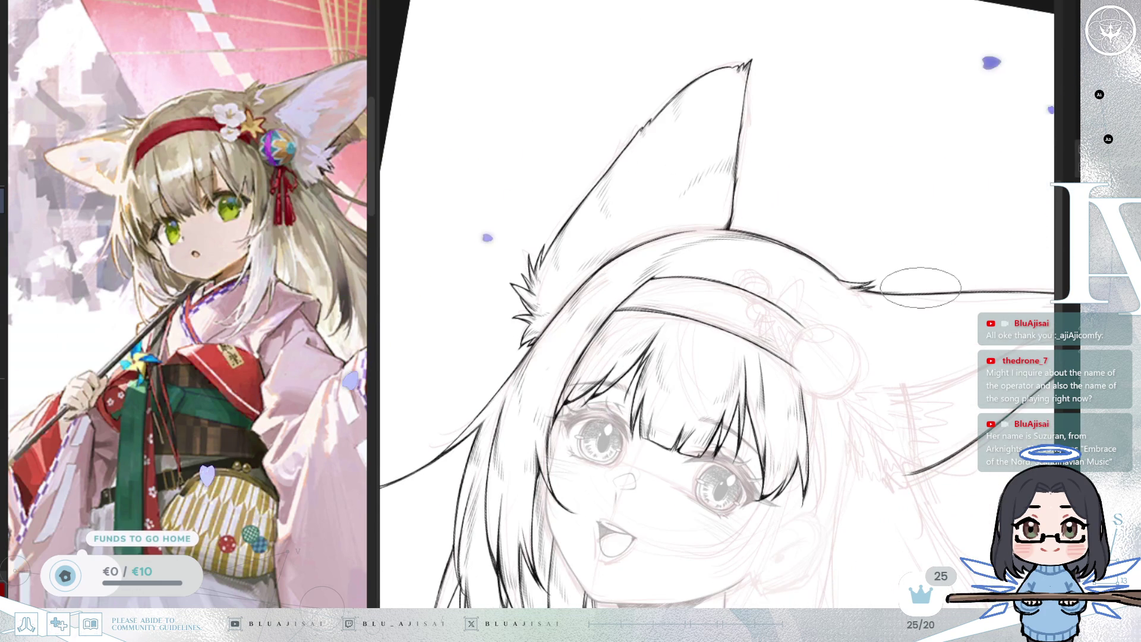
scroll(916, 288, down, 2)
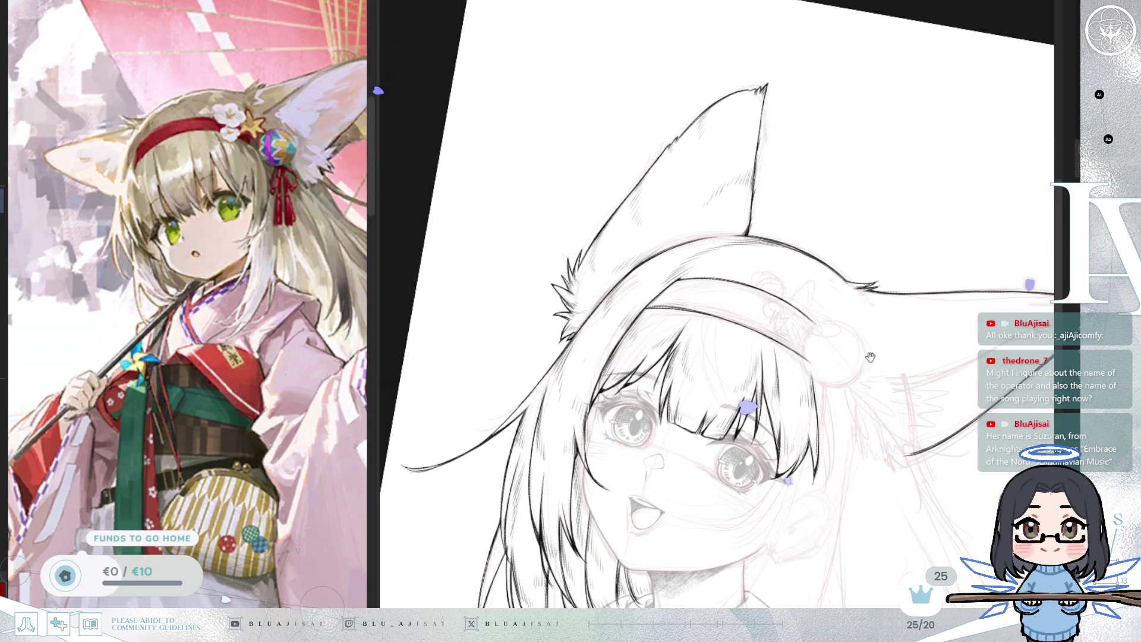
scroll(874, 344, down, 3)
scroll(821, 330, down, 10)
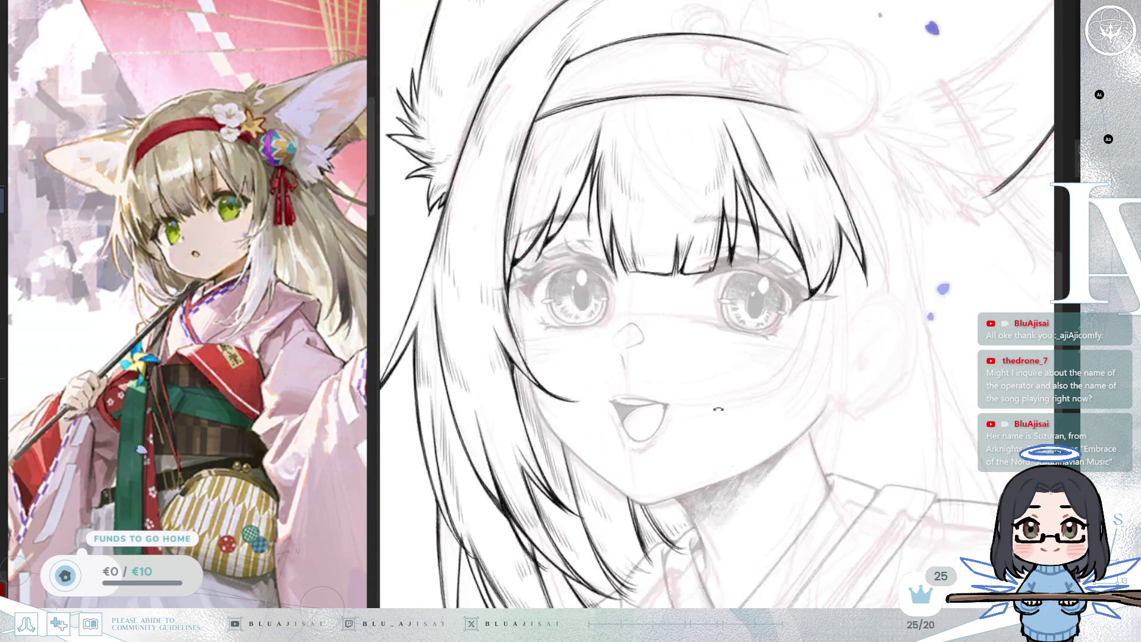
drag(642, 385, 557, 428)
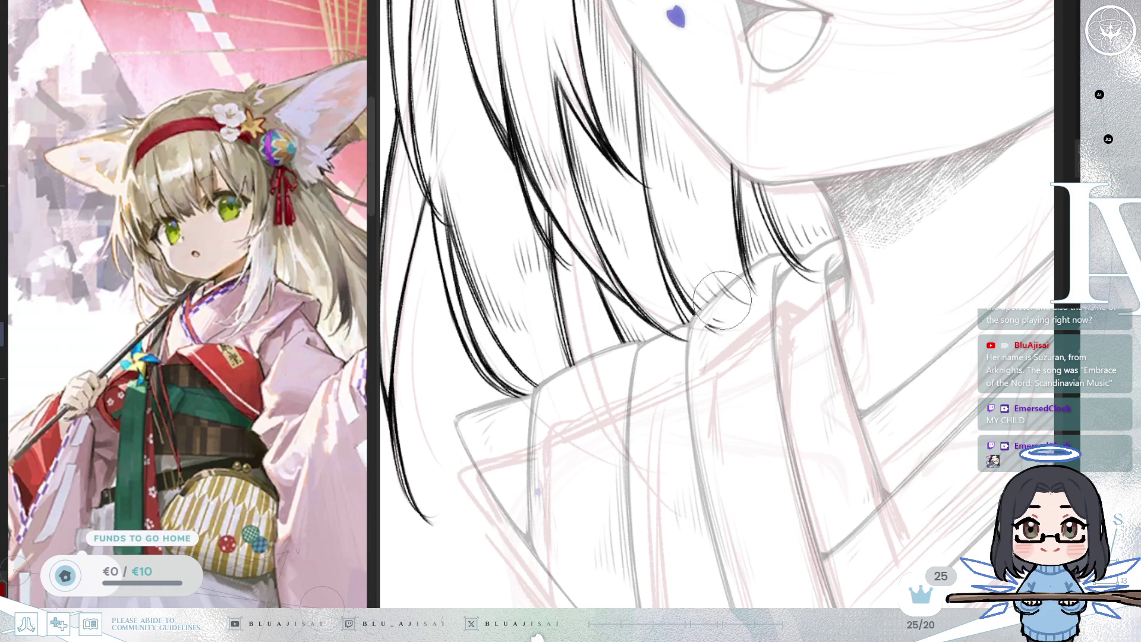
- Enlarge the brush with E and zoom out to show the whole face
drag(722, 331, 690, 347)
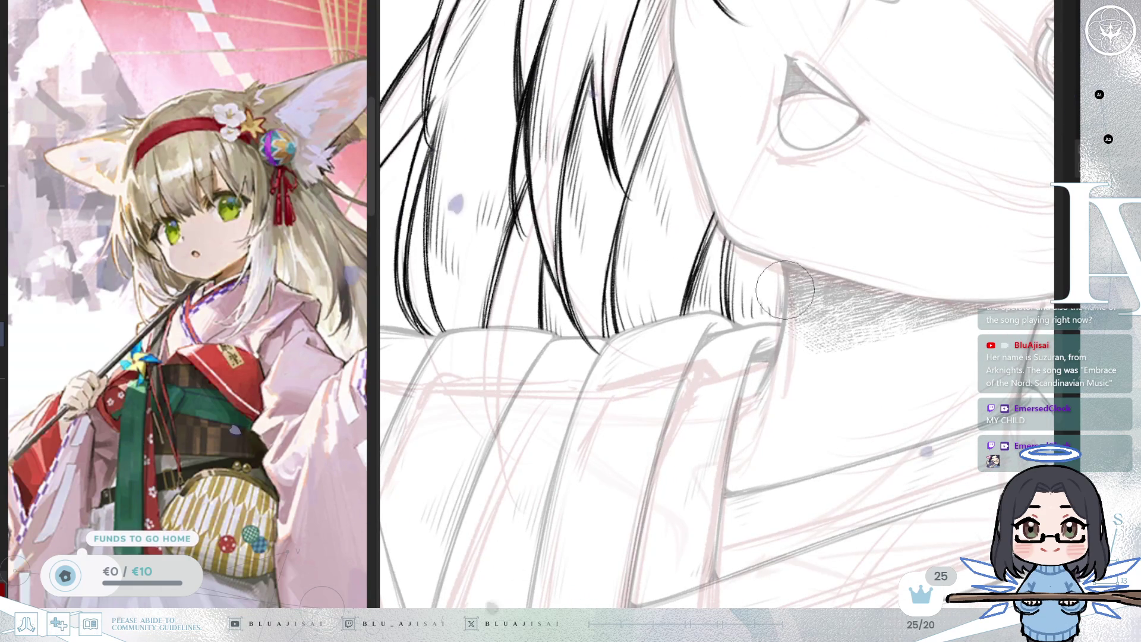
key(e)
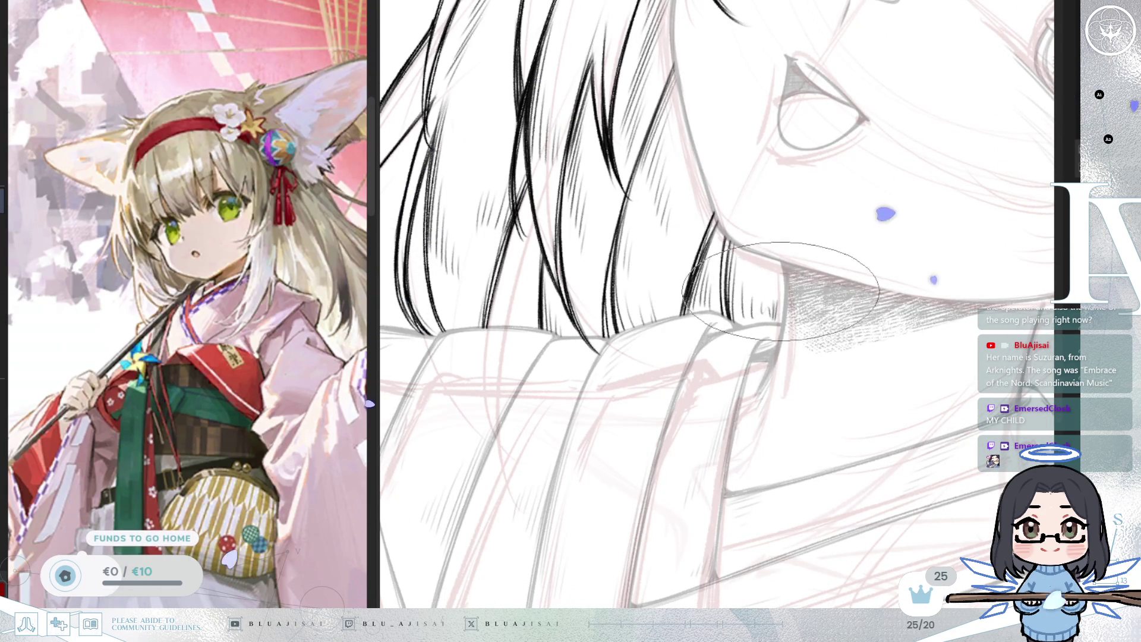
scroll(780, 290, down, 3)
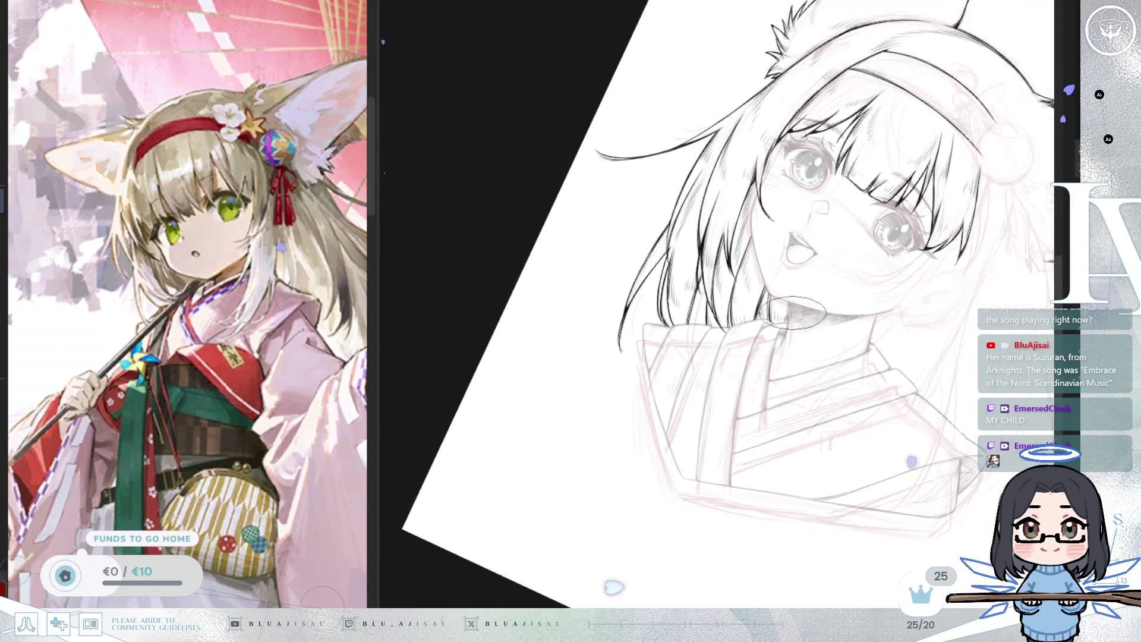
scroll(792, 313, down, 1)
scroll(607, 207, up, 4)
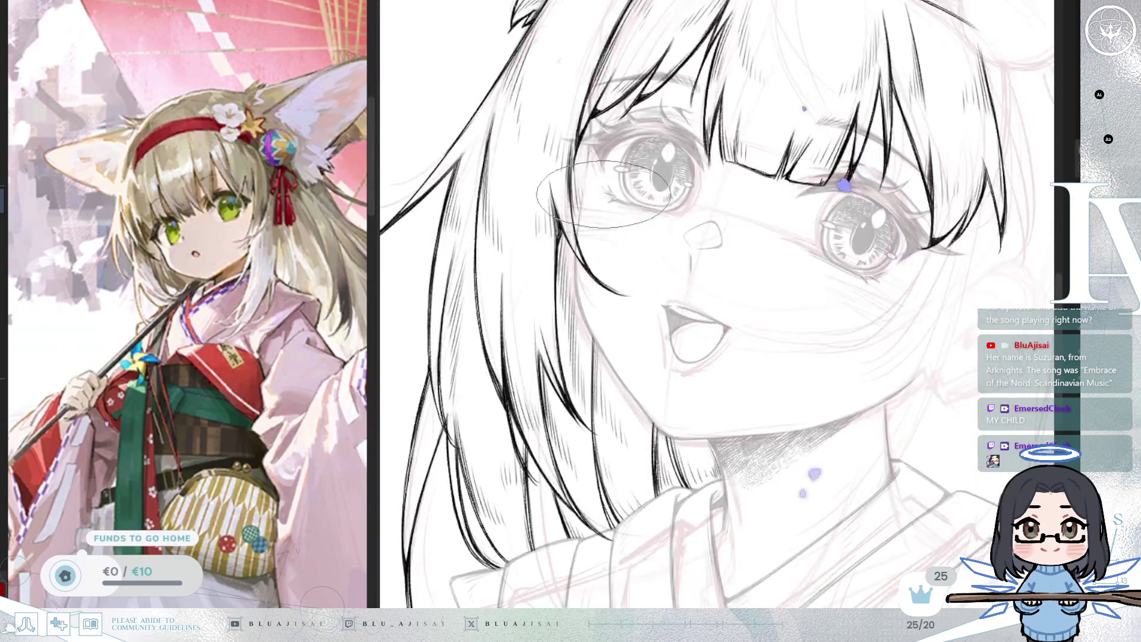
scroll(606, 207, up, 2)
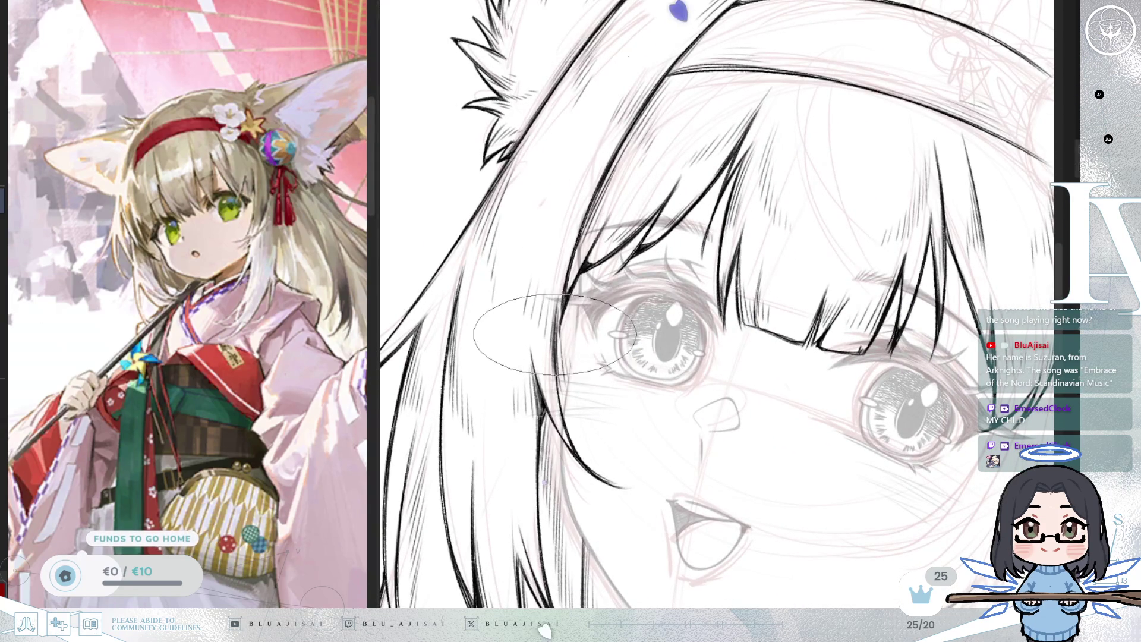
scroll(575, 427, down, 10)
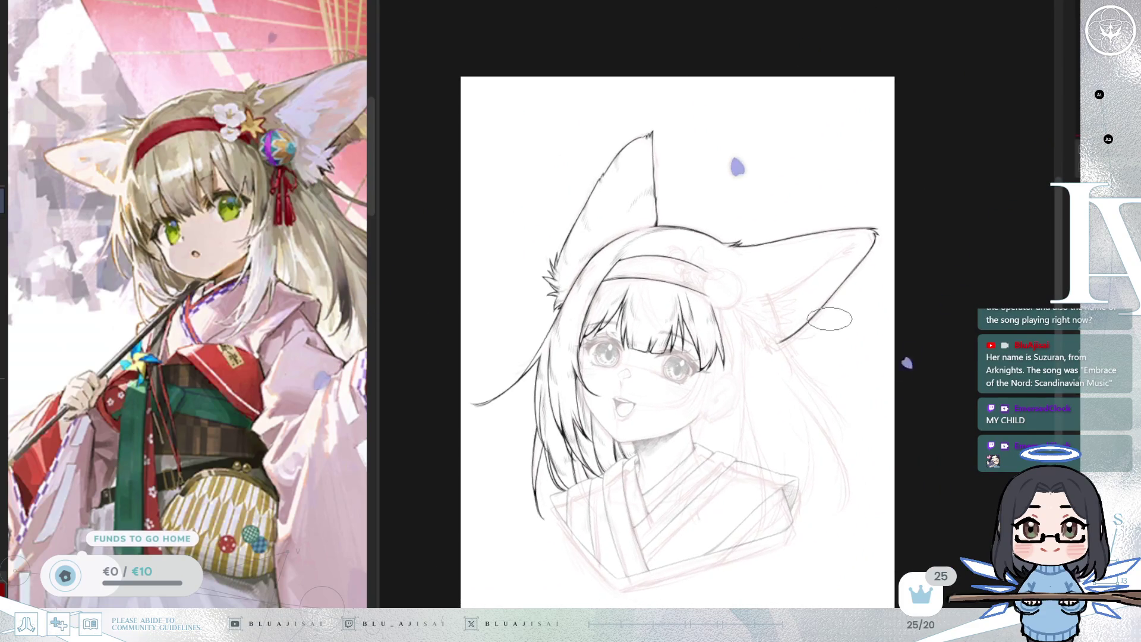
scroll(832, 319, up, 5)
scroll(841, 305, up, 3)
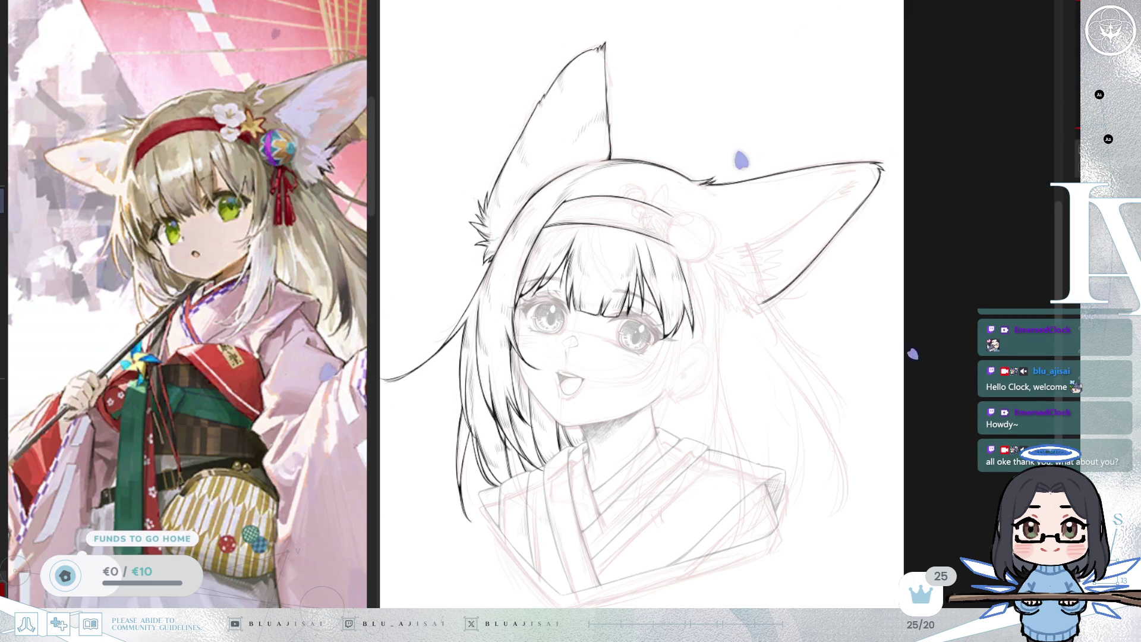
- Mirror the canvas view and centre the face to check proportions
scroll(750, 359, up, 2)
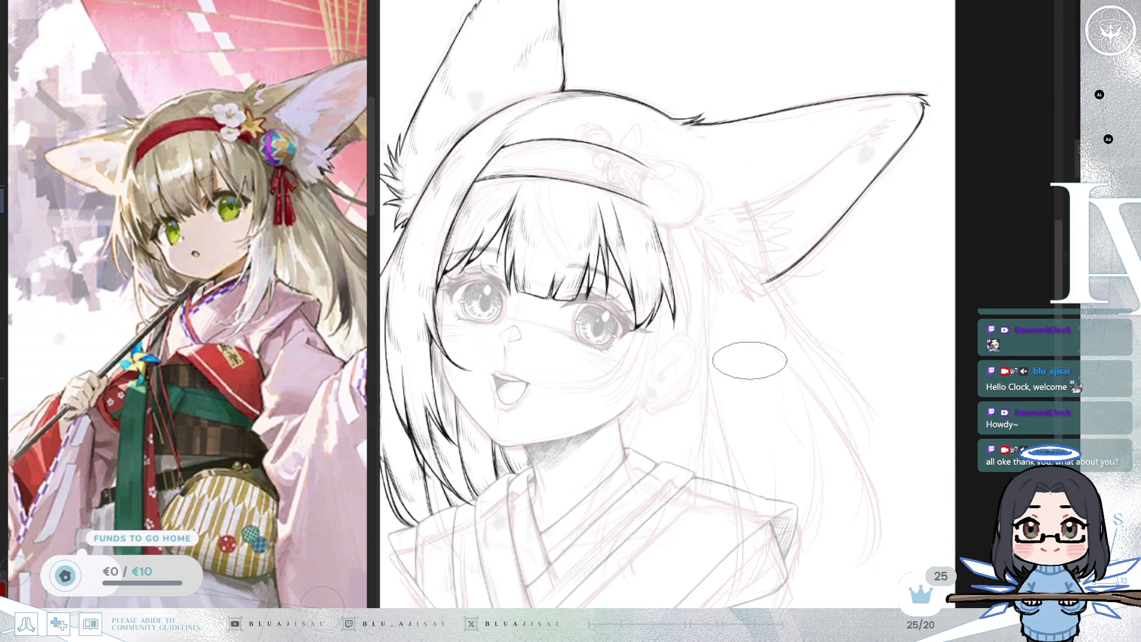
scroll(750, 360, down, 2)
key(m)
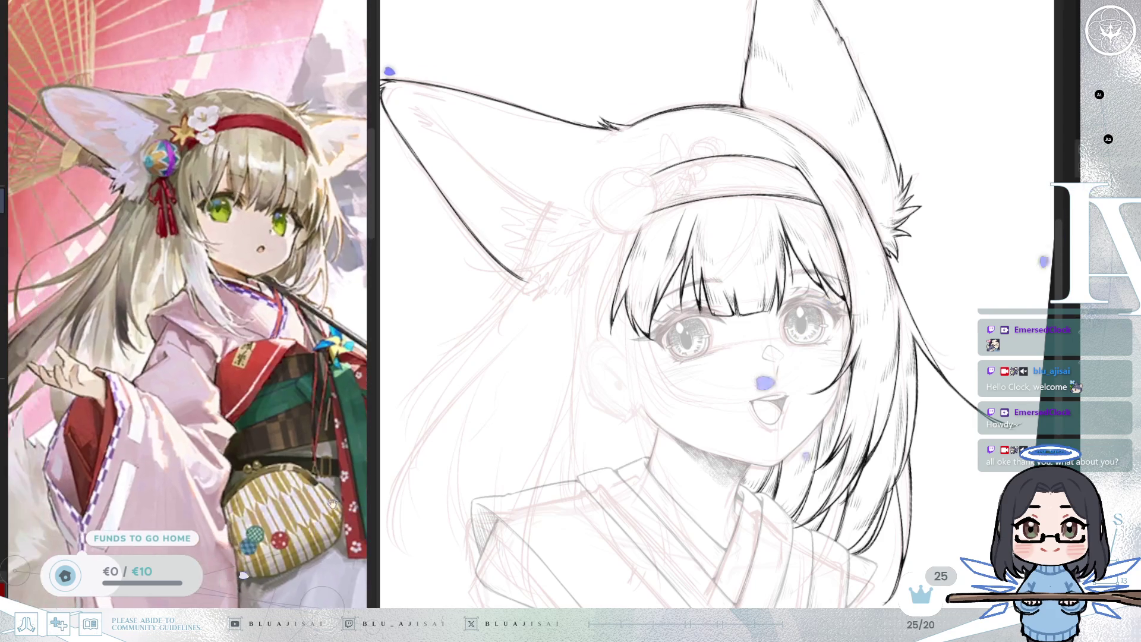
drag(646, 410, 607, 362)
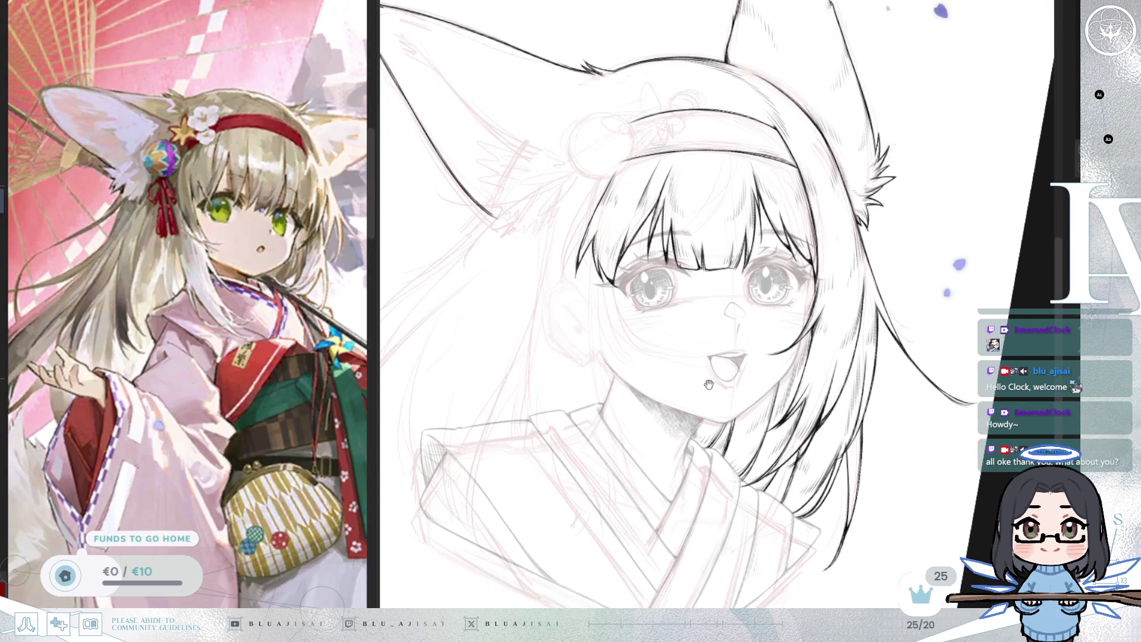
drag(683, 406, 682, 411)
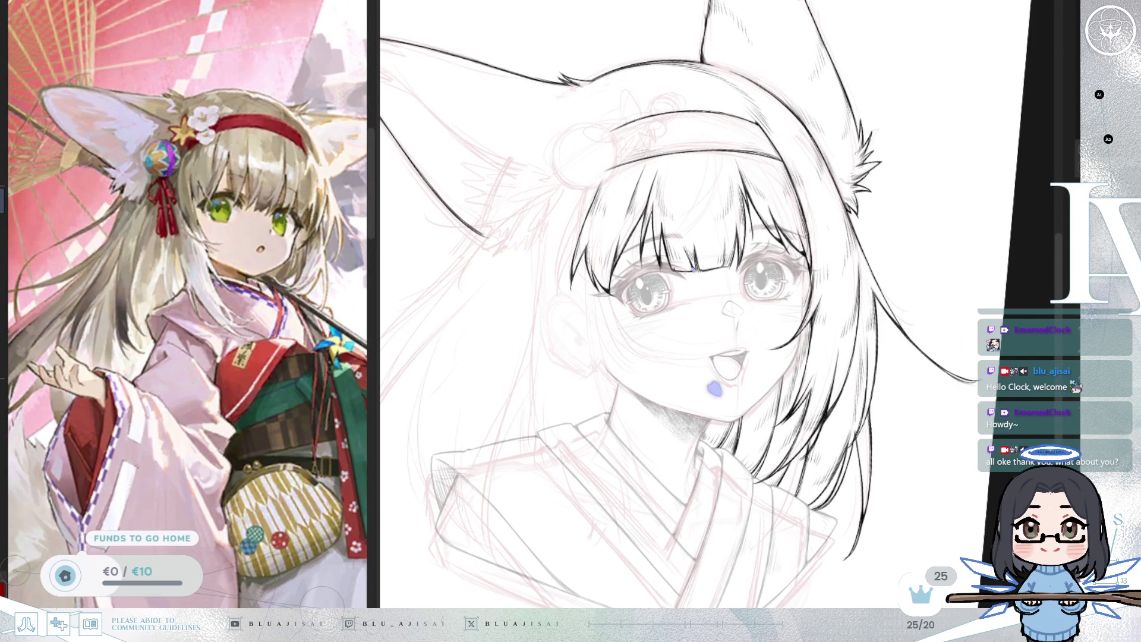
- Undo the cheek marks, mole and eye shading, then redo the last undone change
key(ctrl+z)
key(ctrl+z)
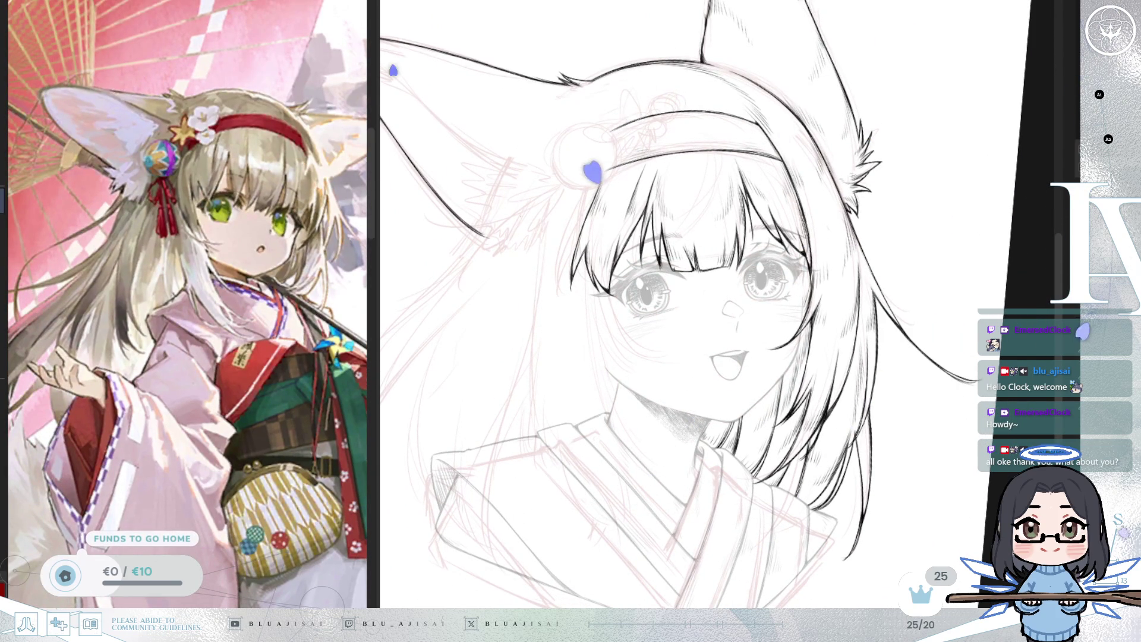
key(ctrl+z)
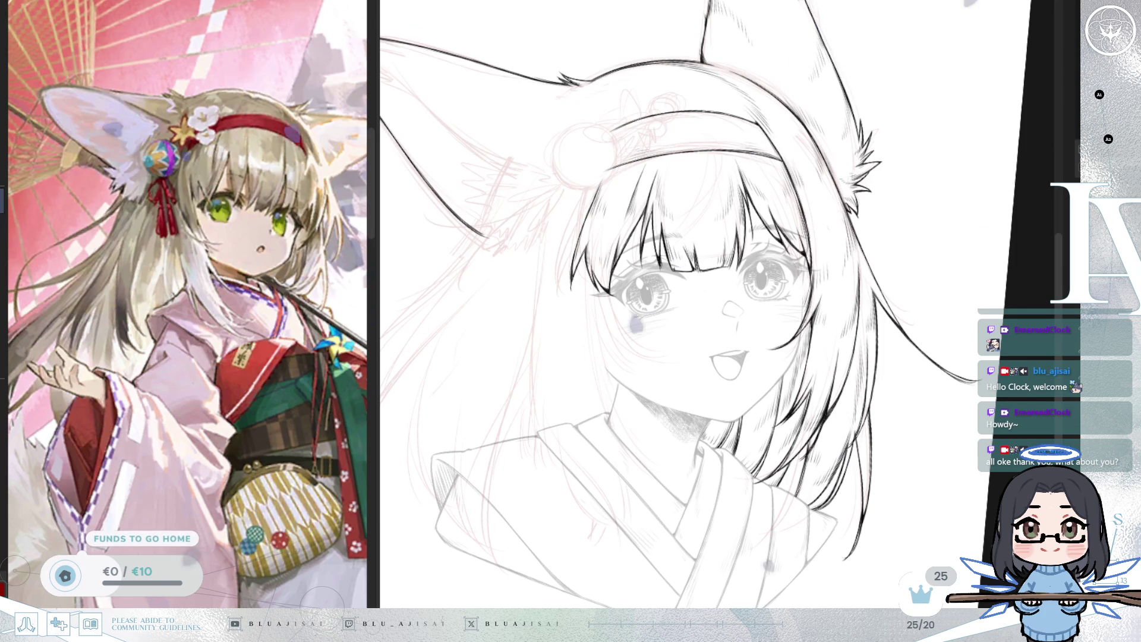
key(ctrl+y)
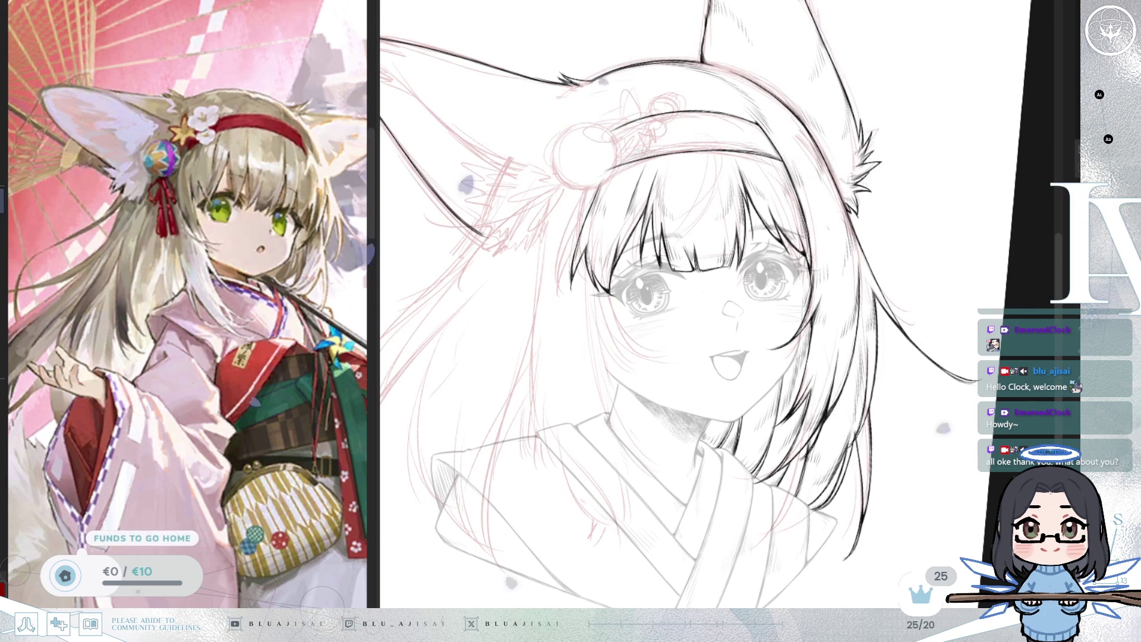
scroll(678, 405, up, 5)
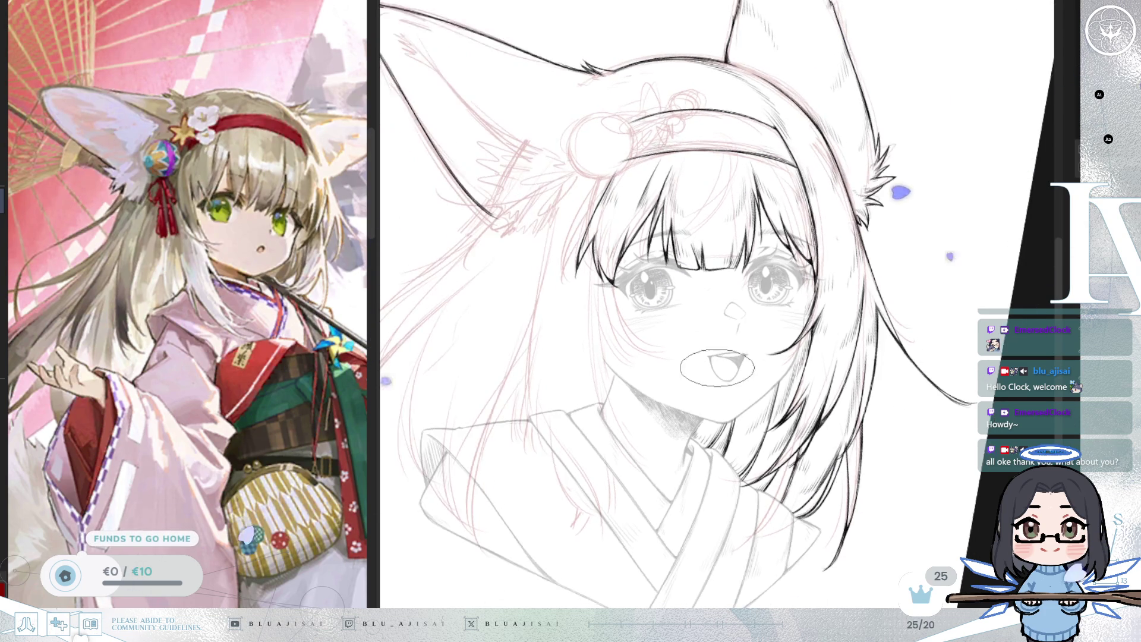
scroll(678, 406, down, 2)
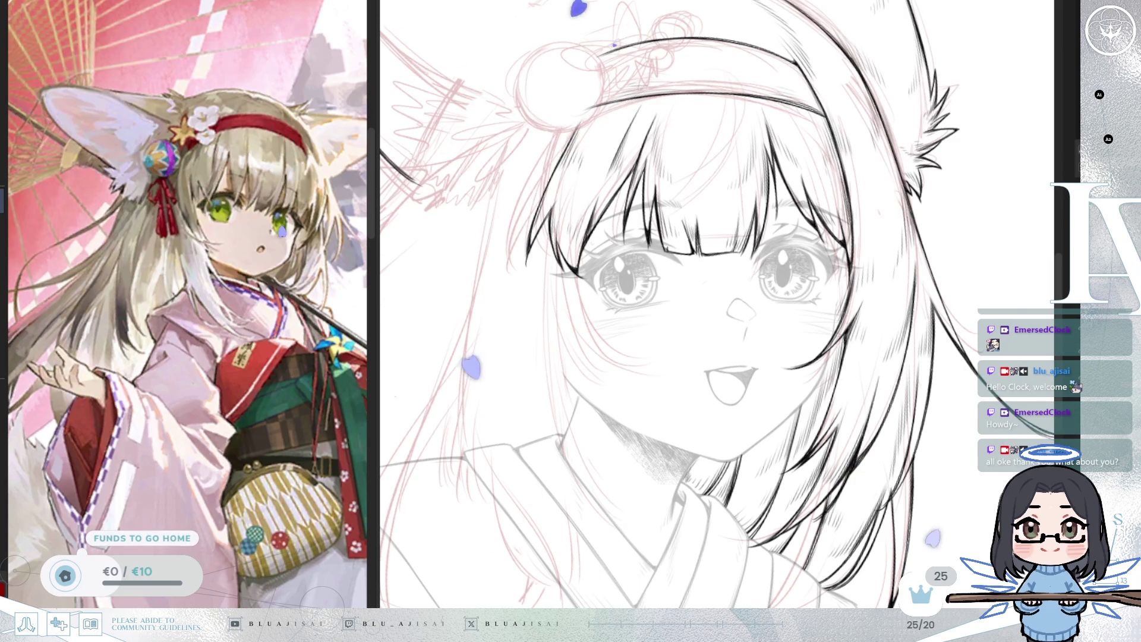
- Ink a long dark strand of loose hair falling beside the face
scroll(632, 228, up, 1)
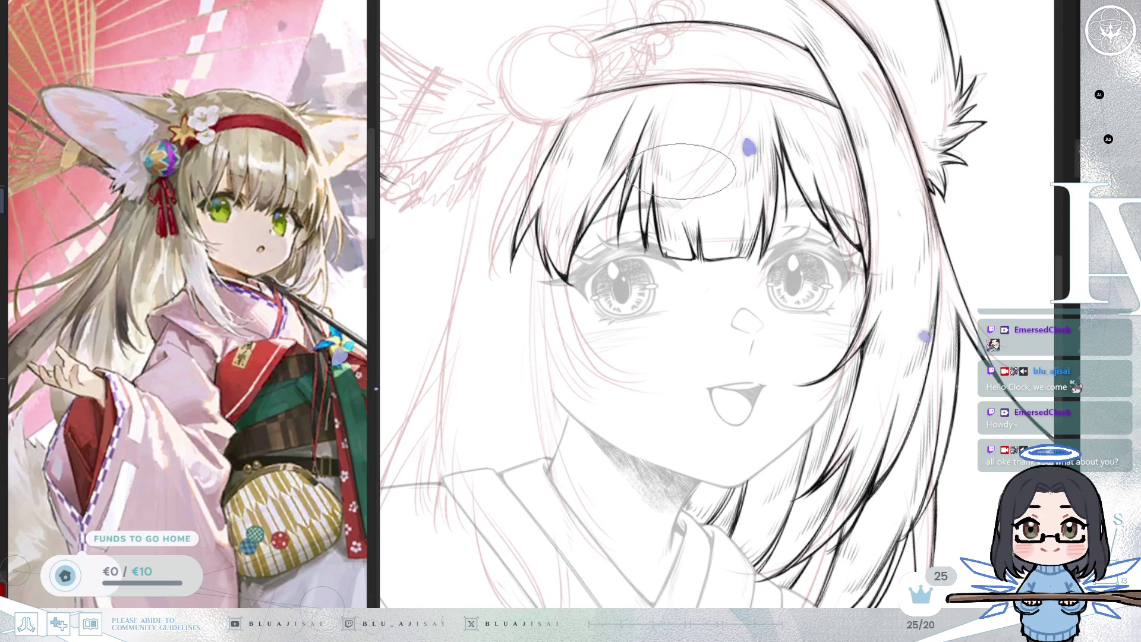
scroll(569, 275, up, 3)
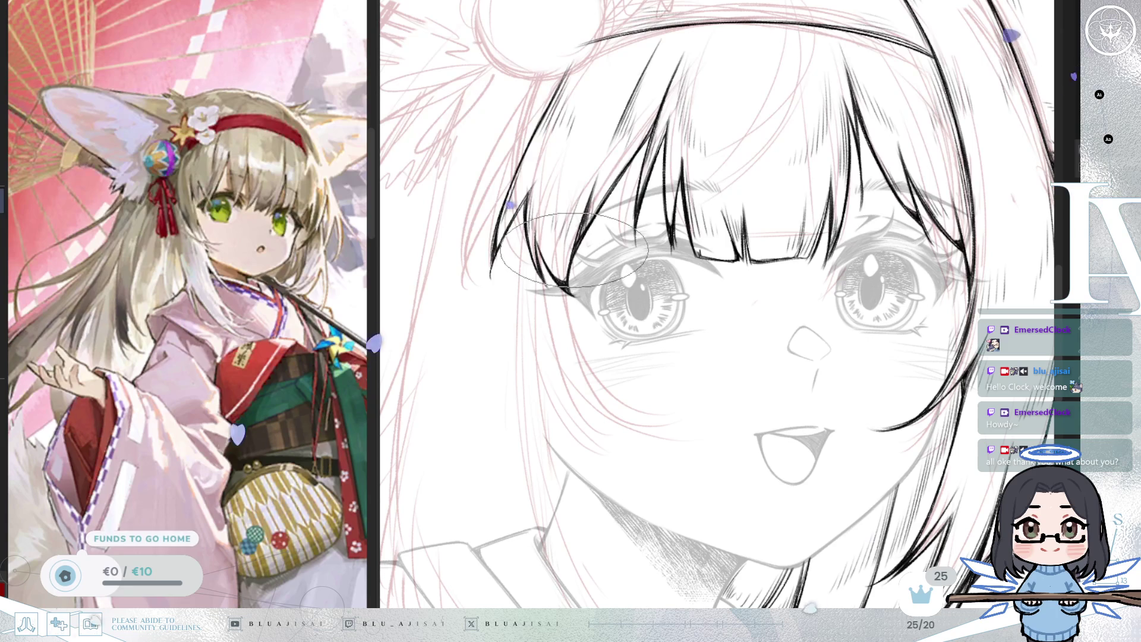
scroll(817, 206, down, 3)
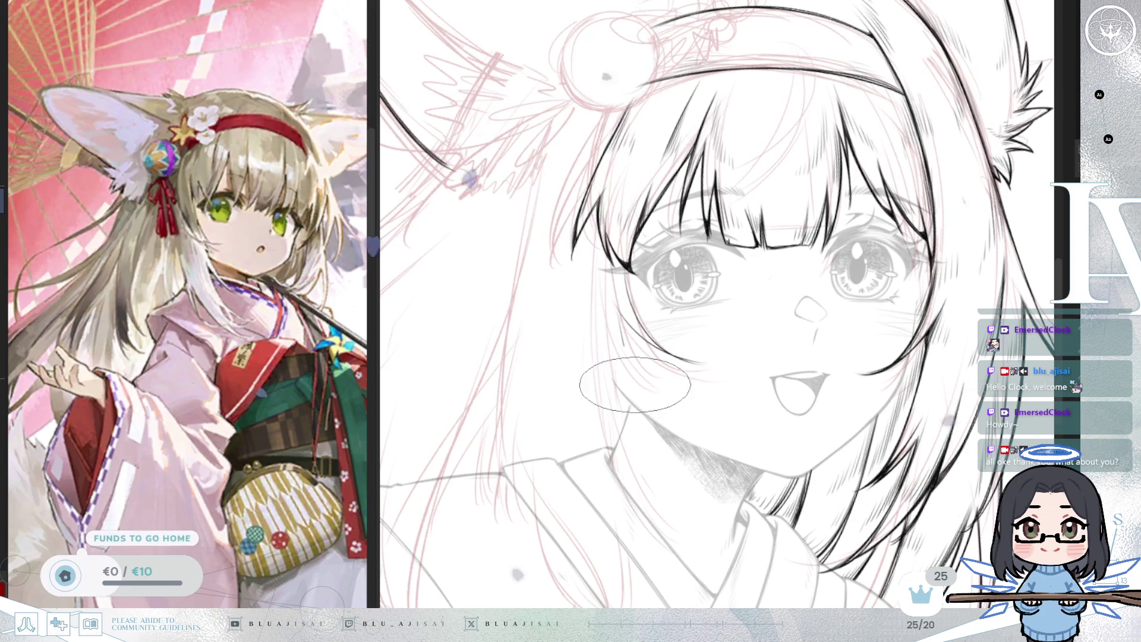
key(asciicircum)
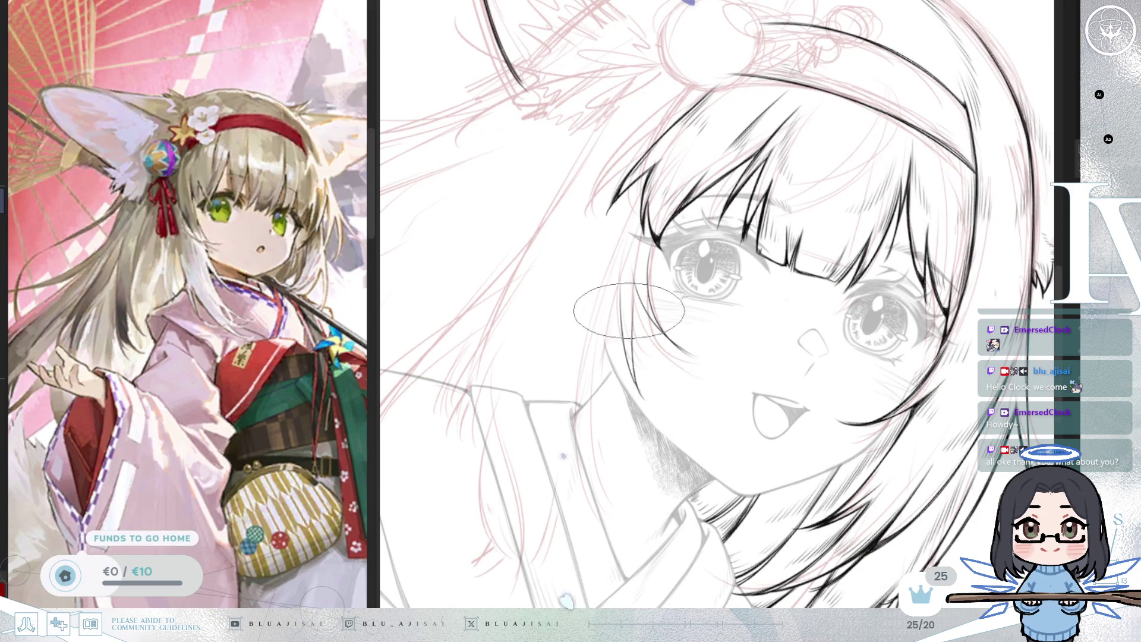
key(minus)
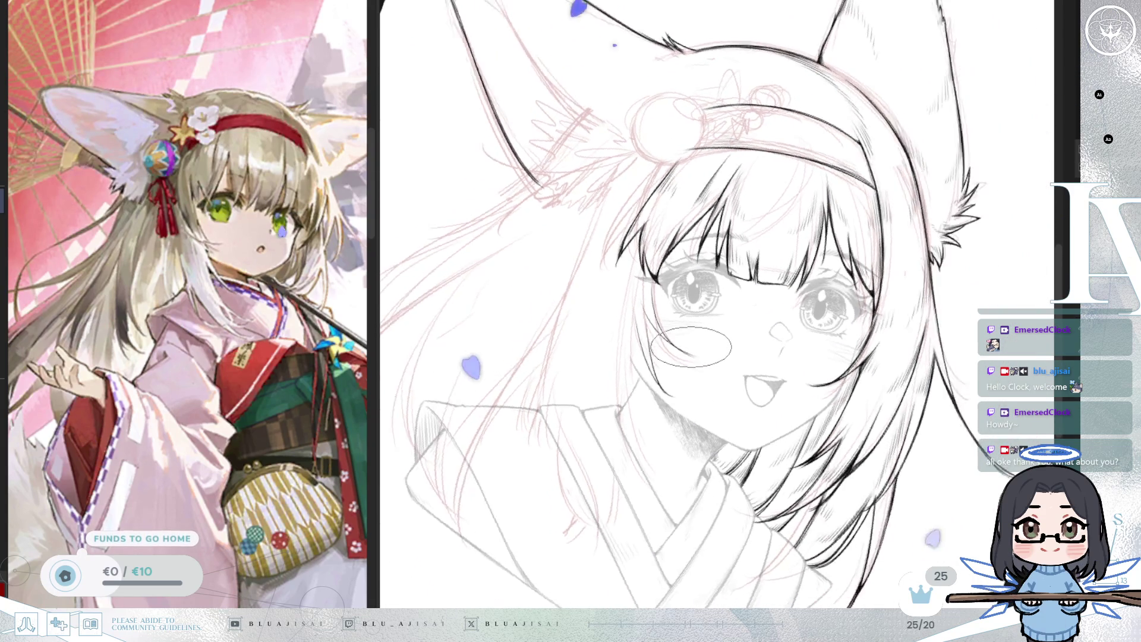
key(asciicircum)
key(h)
key(asciicircum)
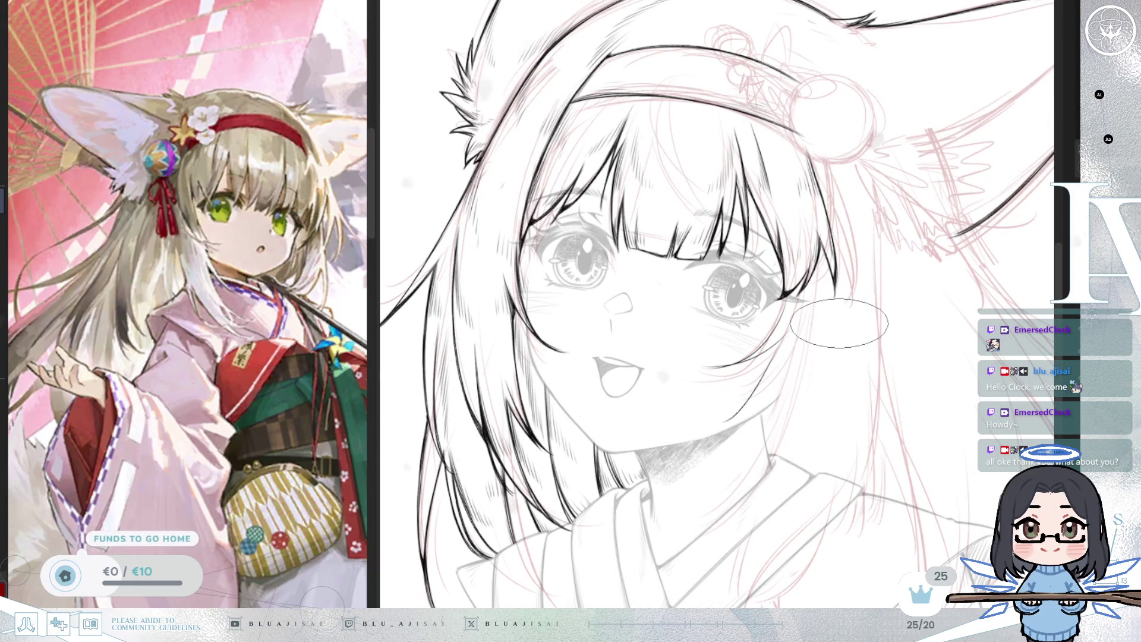
key(h)
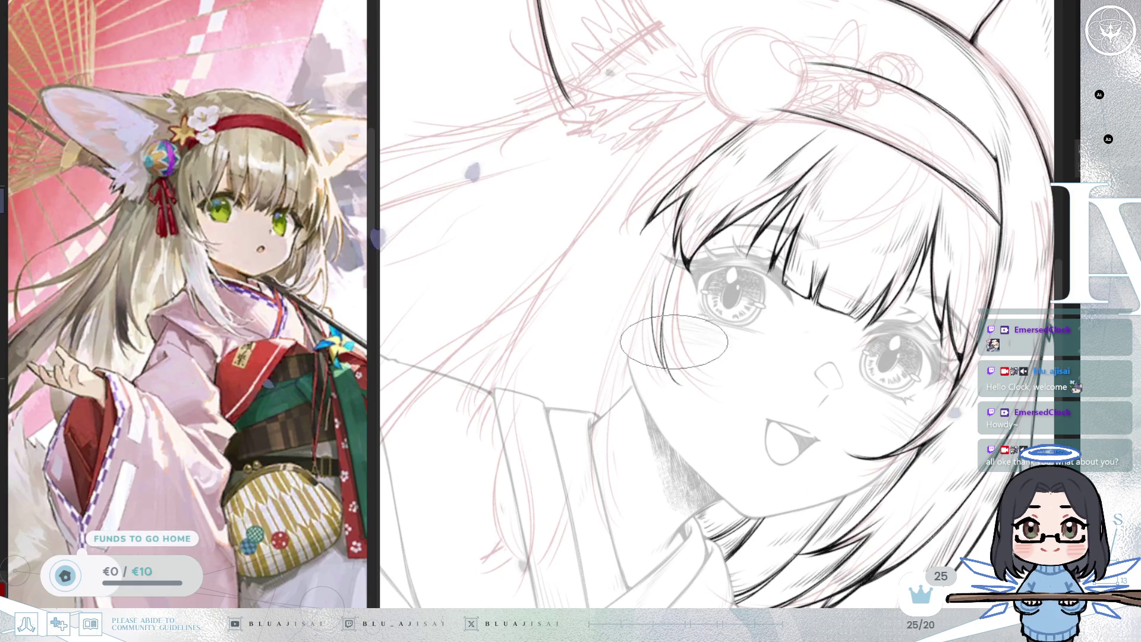
scroll(680, 348, down, 2)
scroll(863, 213, up, 1)
scroll(863, 213, down, 1)
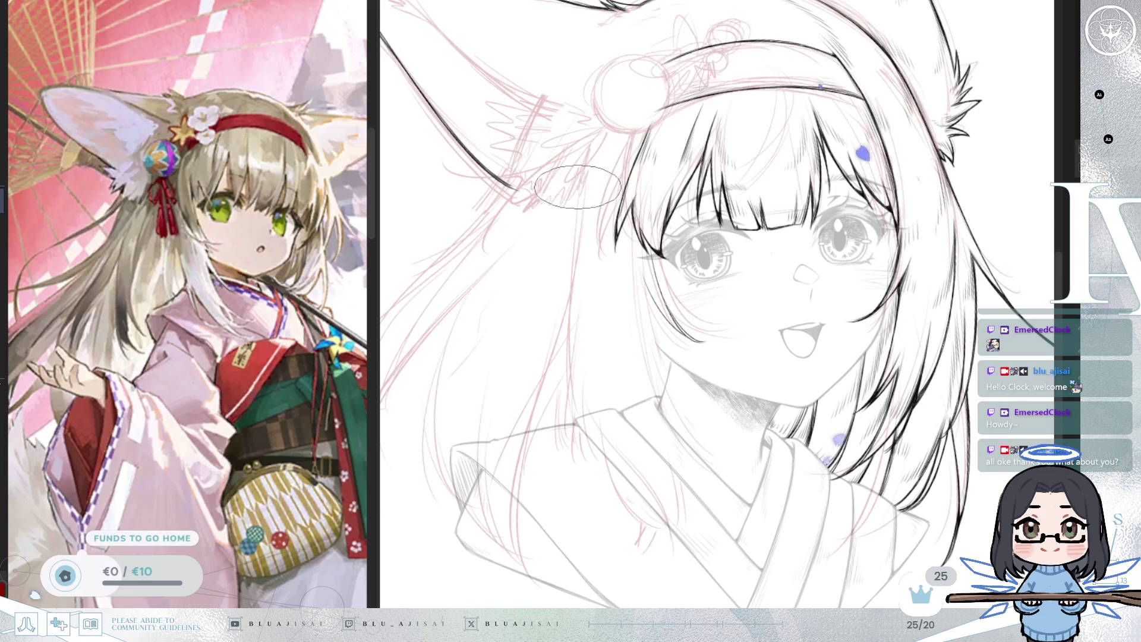
drag(555, 252, 534, 473)
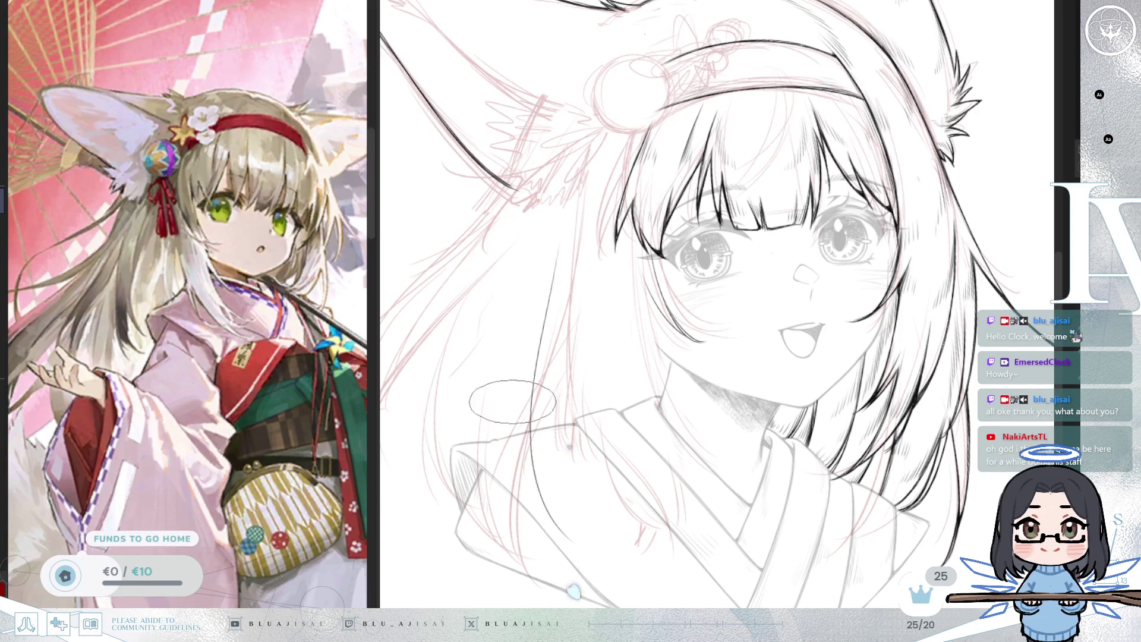
- Add another curved strand of loose hair on the left side
mouse_move(578, 449)
mouse_down()
mouse_move(581, 432)
mouse_move(559, 461)
mouse_move(640, 379)
mouse_up()
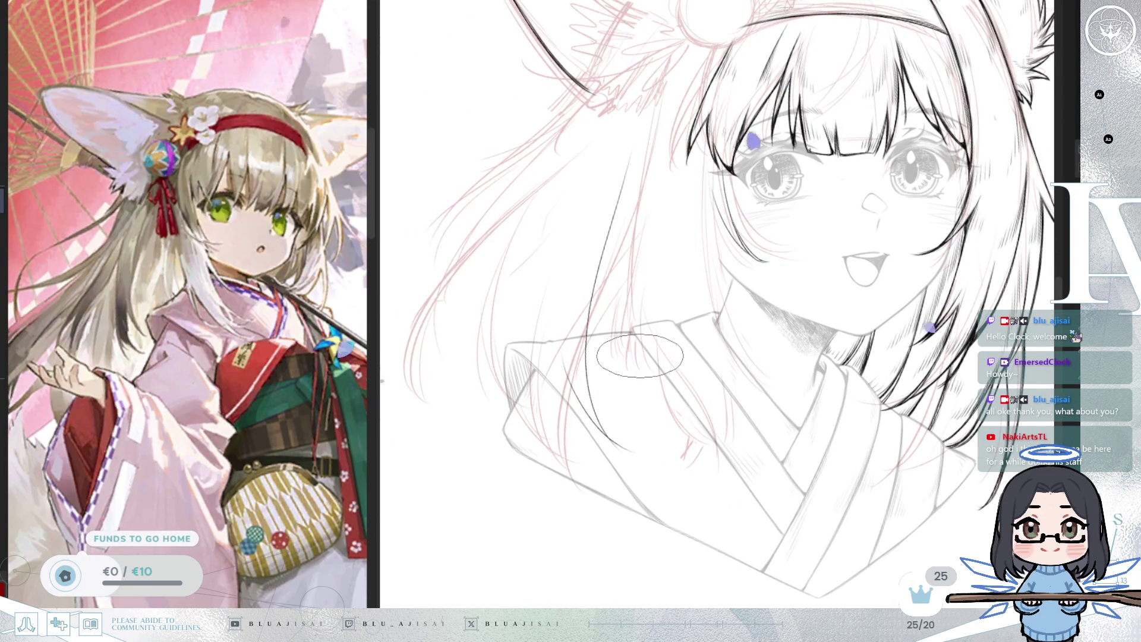
key(^)
key(^)
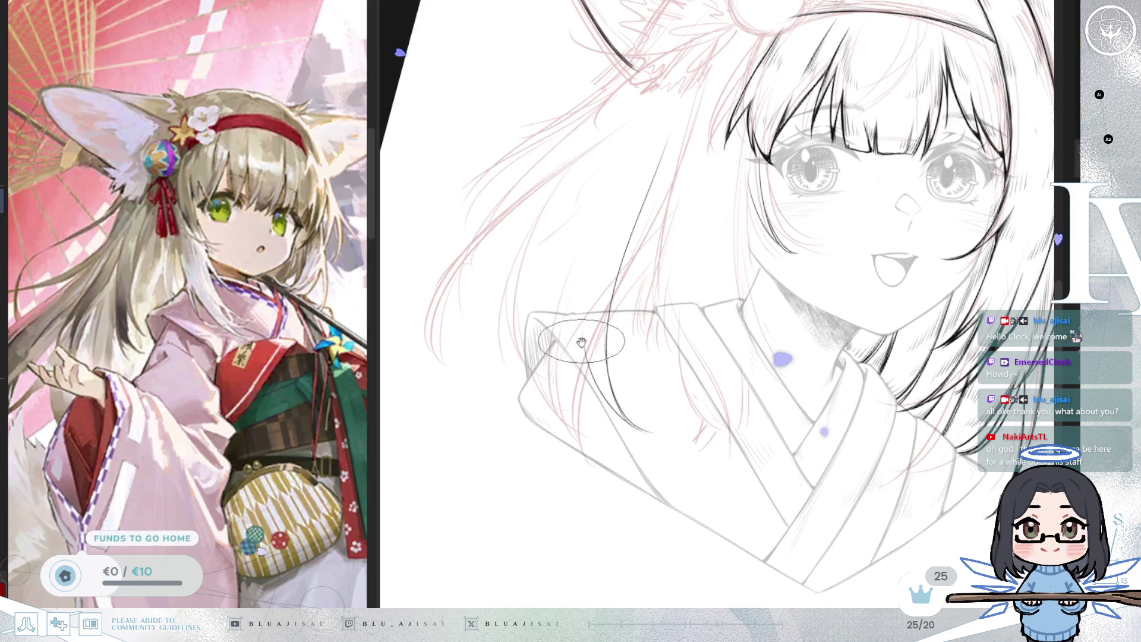
key(-)
key(-)
mouse_move(628, 390)
mouse_down()
mouse_move(654, 411)
mouse_move(626, 273)
mouse_up()
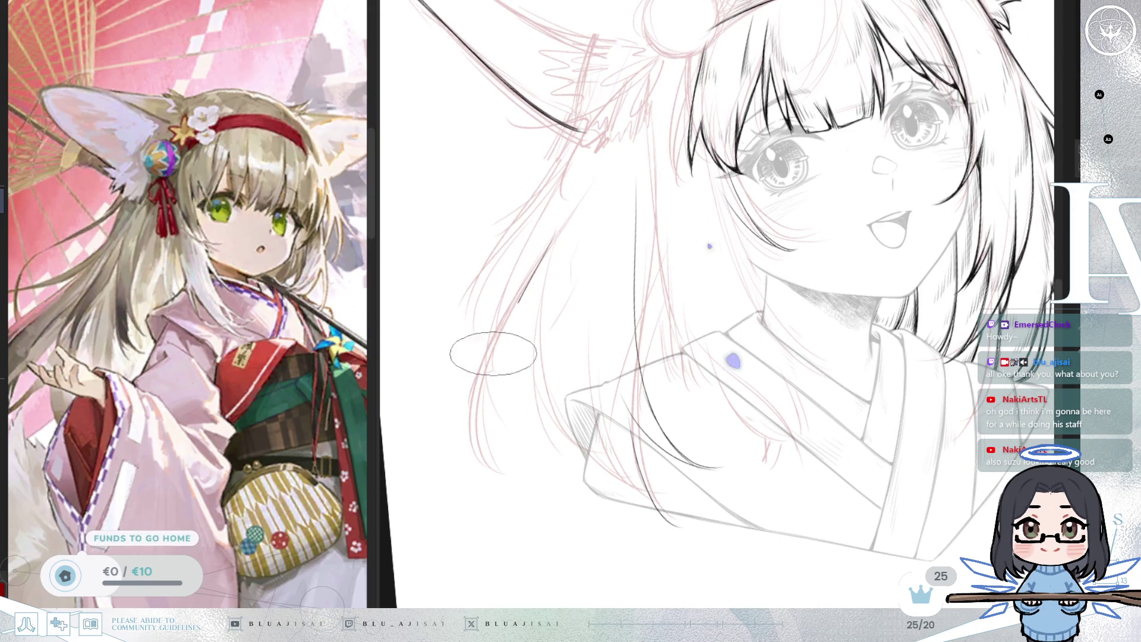
drag(550, 260, 482, 434)
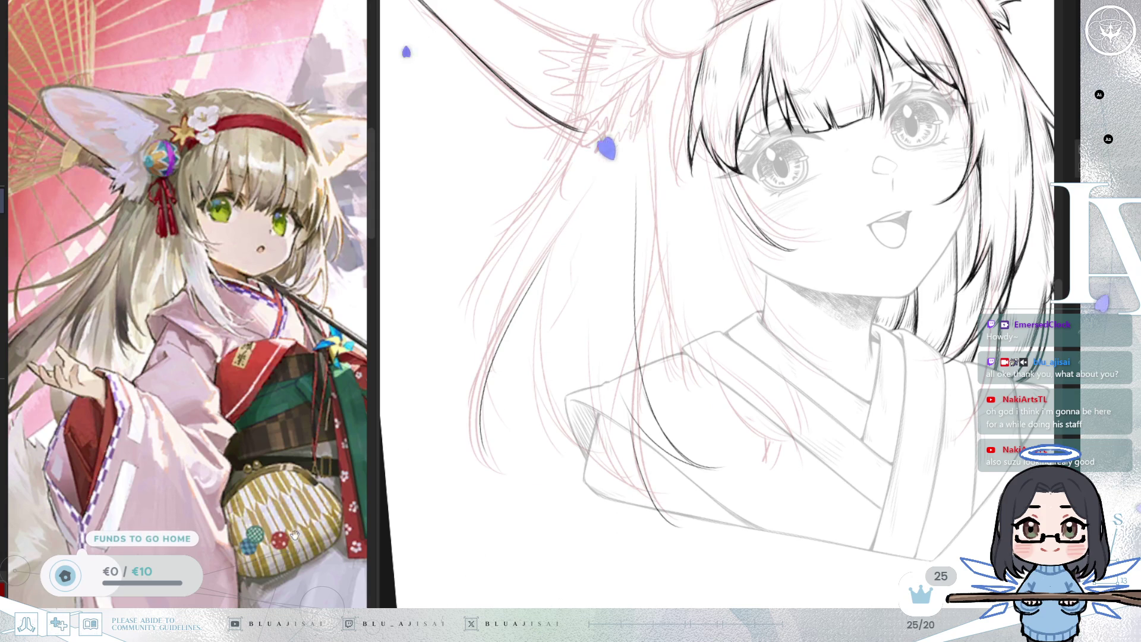
mouse_move(646, 346)
mouse_down()
mouse_move(622, 369)
mouse_move(628, 126)
mouse_up()
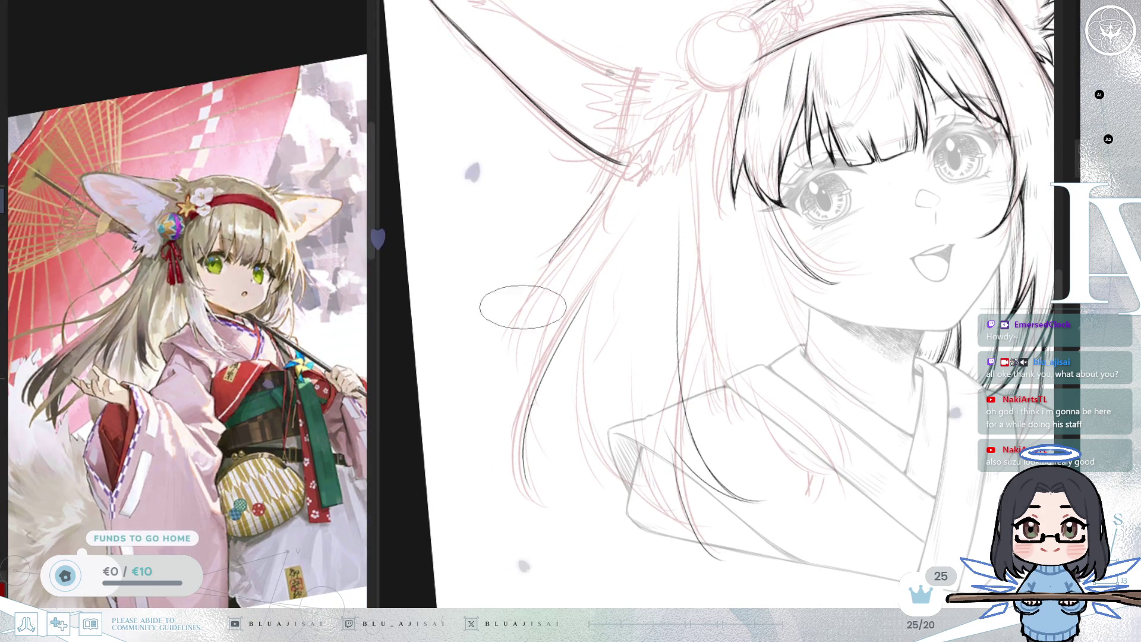
- Ink a long curved hair strand down the girl's left side, then check it mirrored
drag(618, 164, 484, 377)
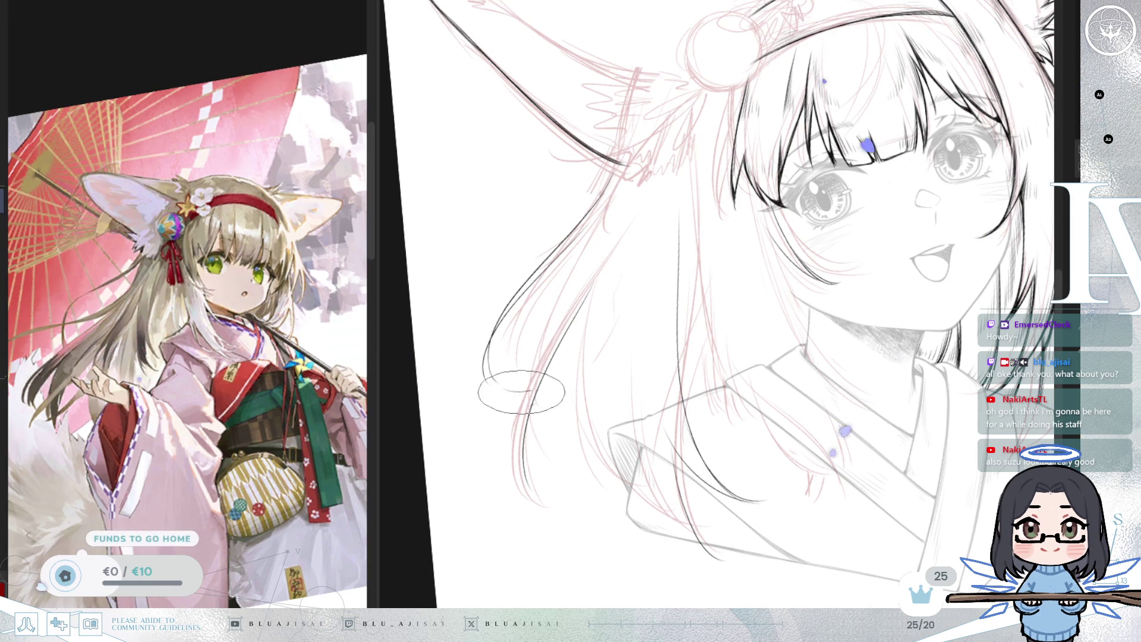
drag(547, 385, 877, 209)
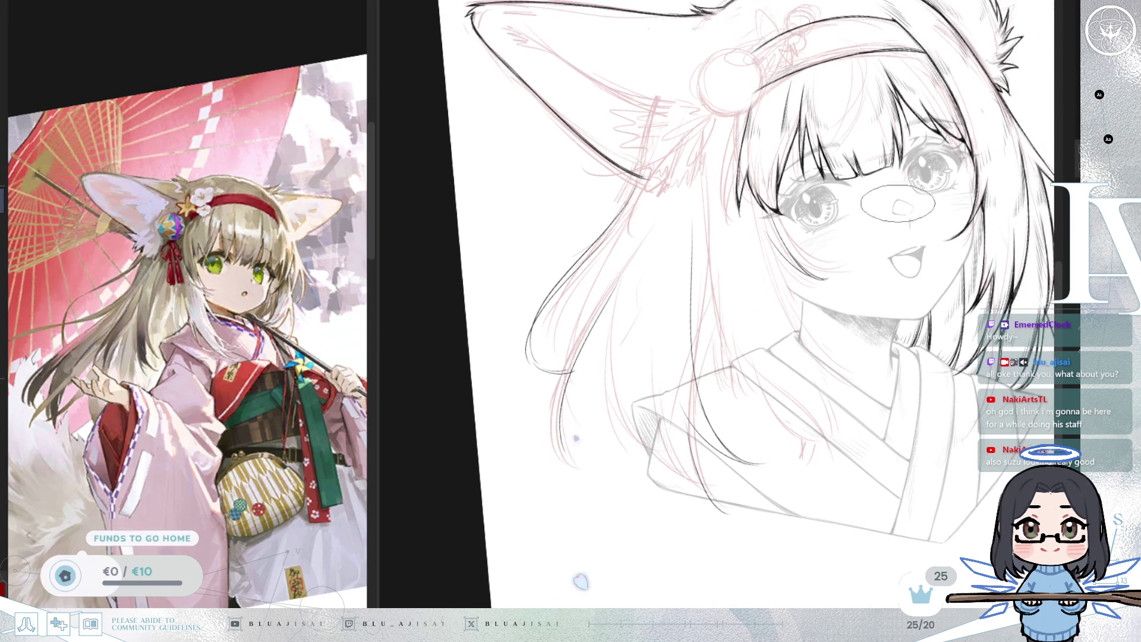
key(m)
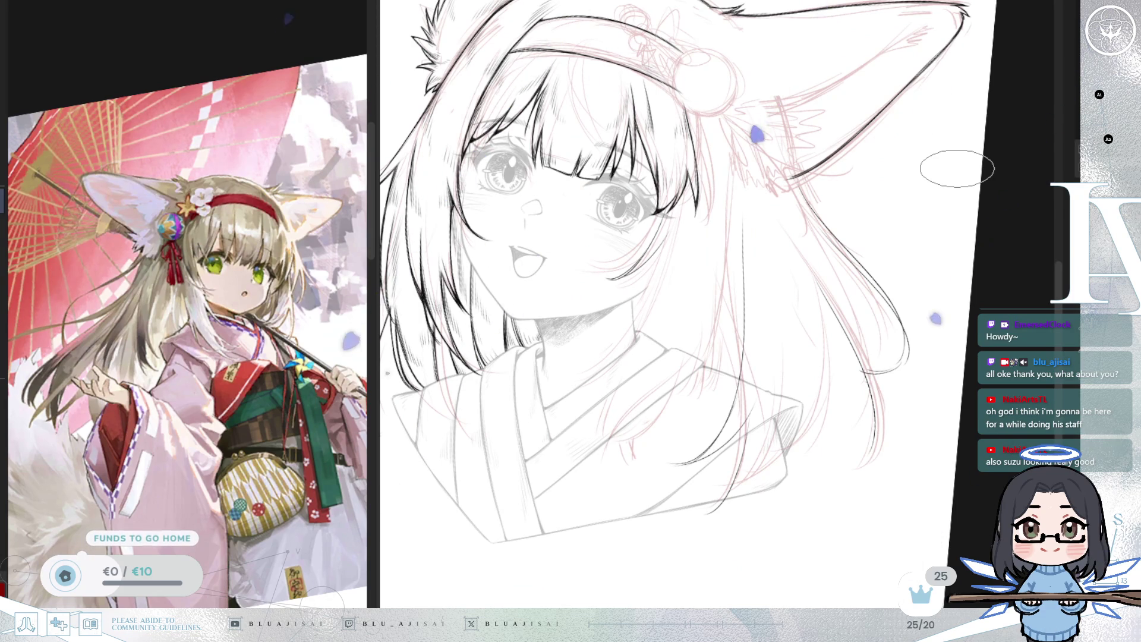
scroll(589, 262, up, 3)
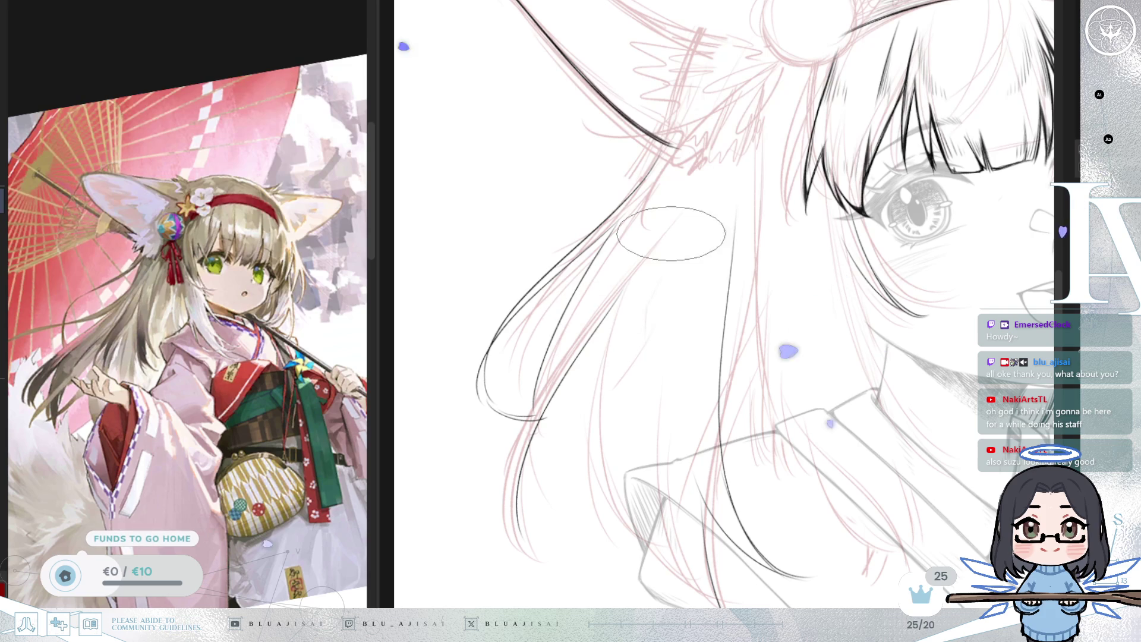
scroll(624, 356, down, 2)
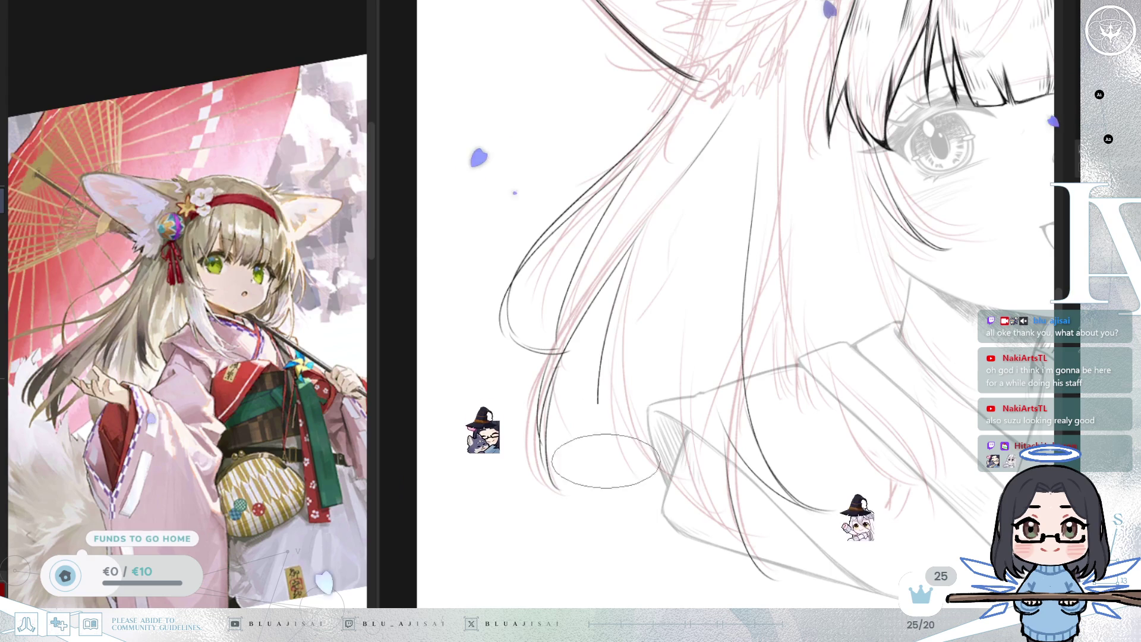
scroll(703, 247, down, 2)
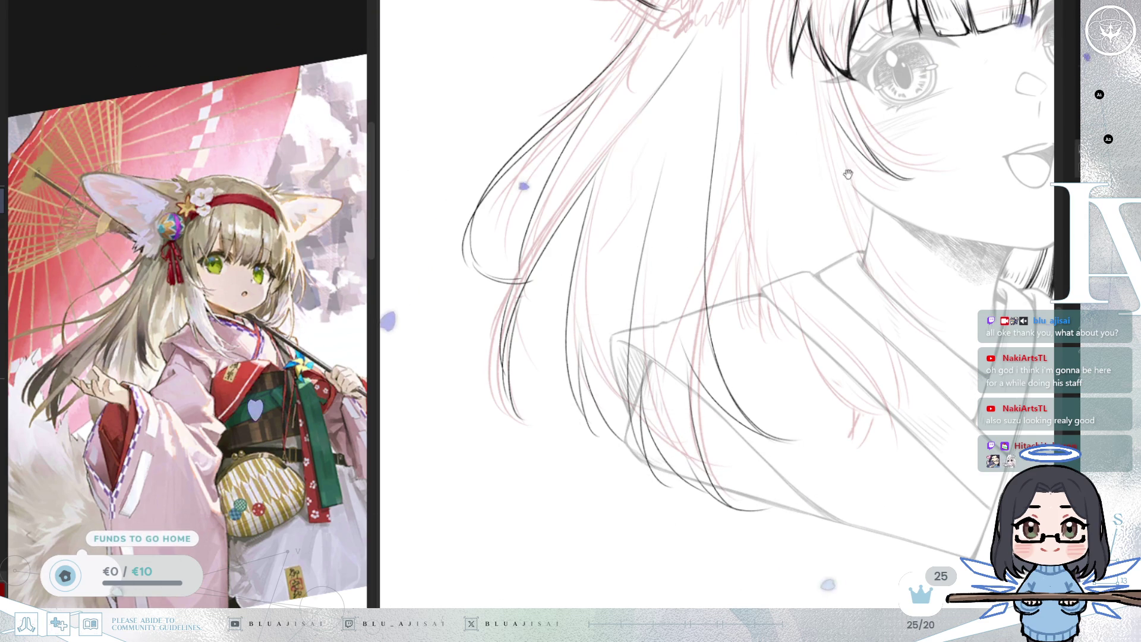
scroll(850, 166, down, 4)
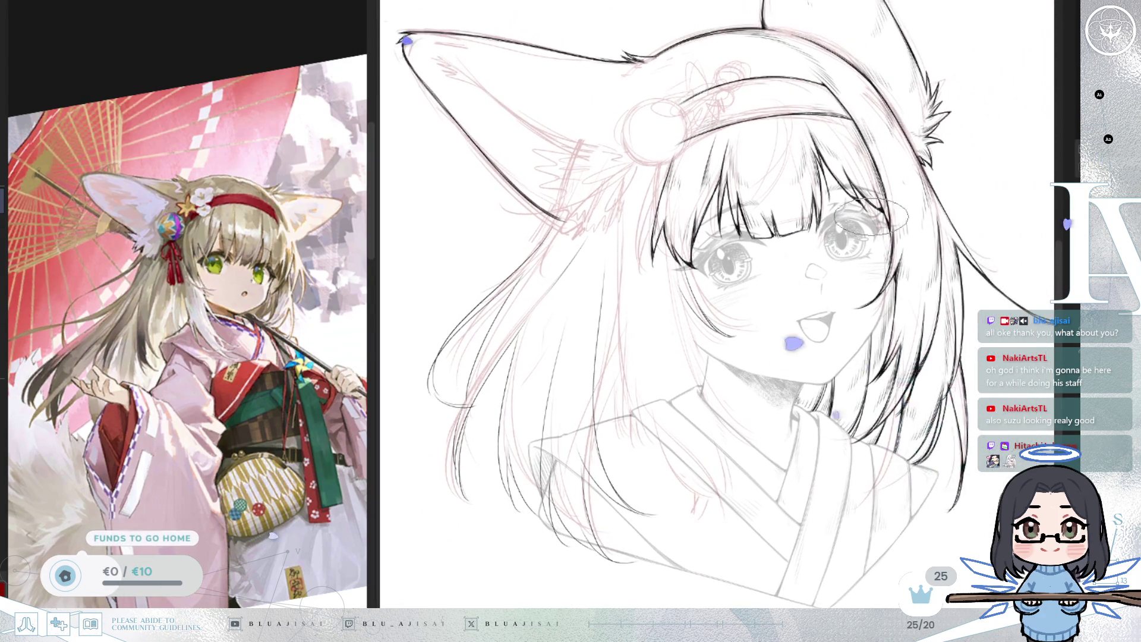
- Check the mirrored view, frame the whole head and make the brush much larger
key(m)
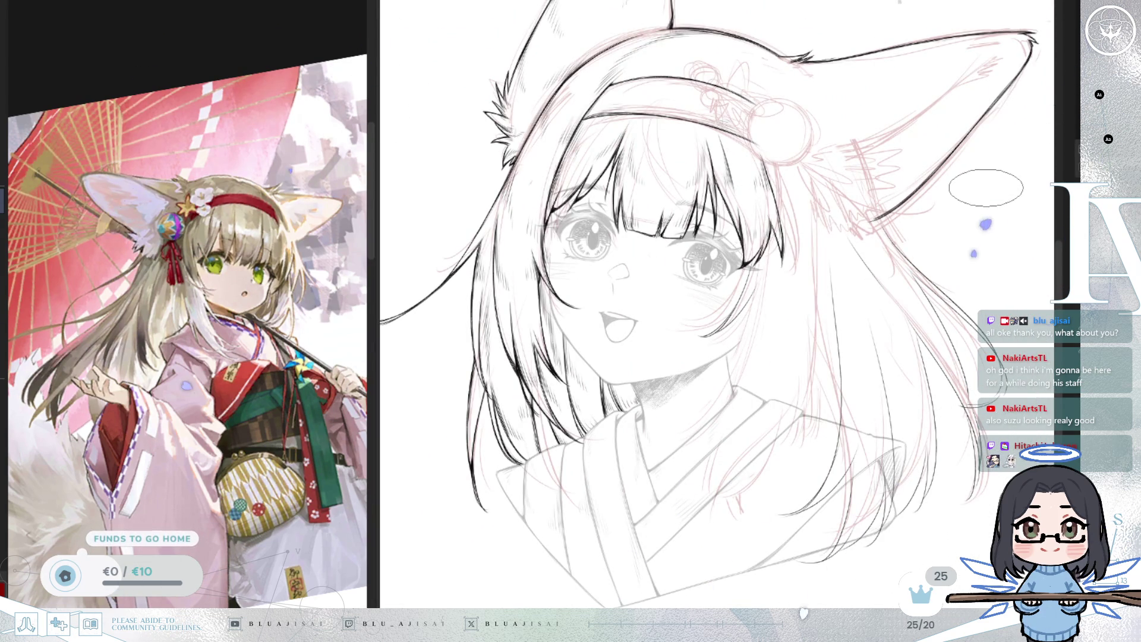
key(m)
scroll(735, 250, up, 3)
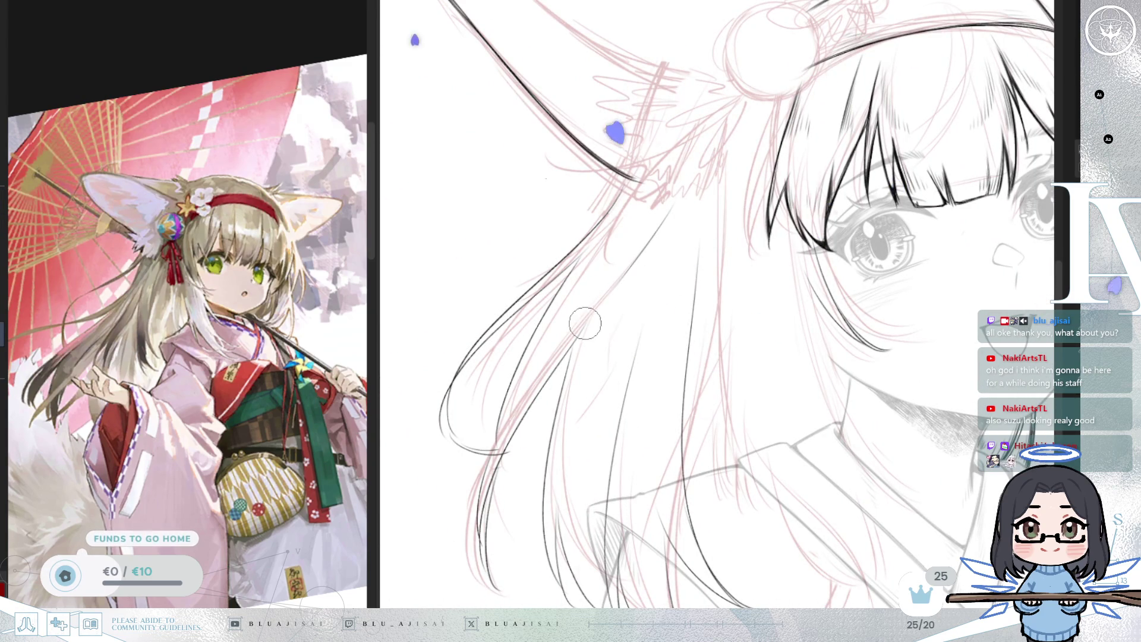
drag(905, 234, 786, 209)
scroll(786, 210, down, 2)
drag(785, 254, 765, 281)
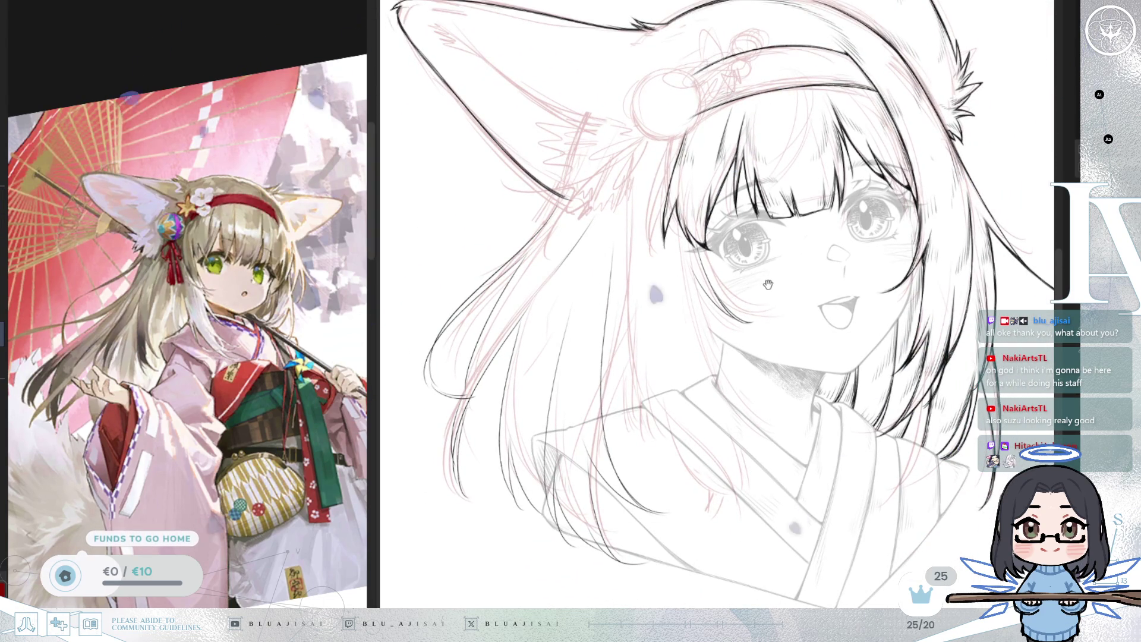
scroll(614, 253, up, 1)
key(e)
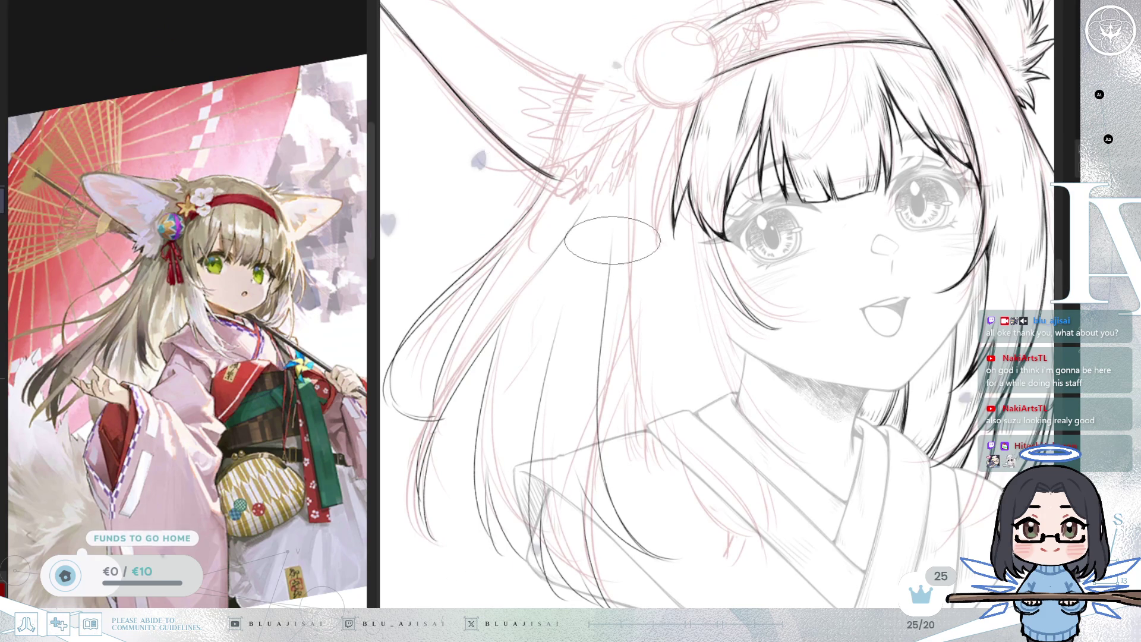
scroll(606, 283, up, 2)
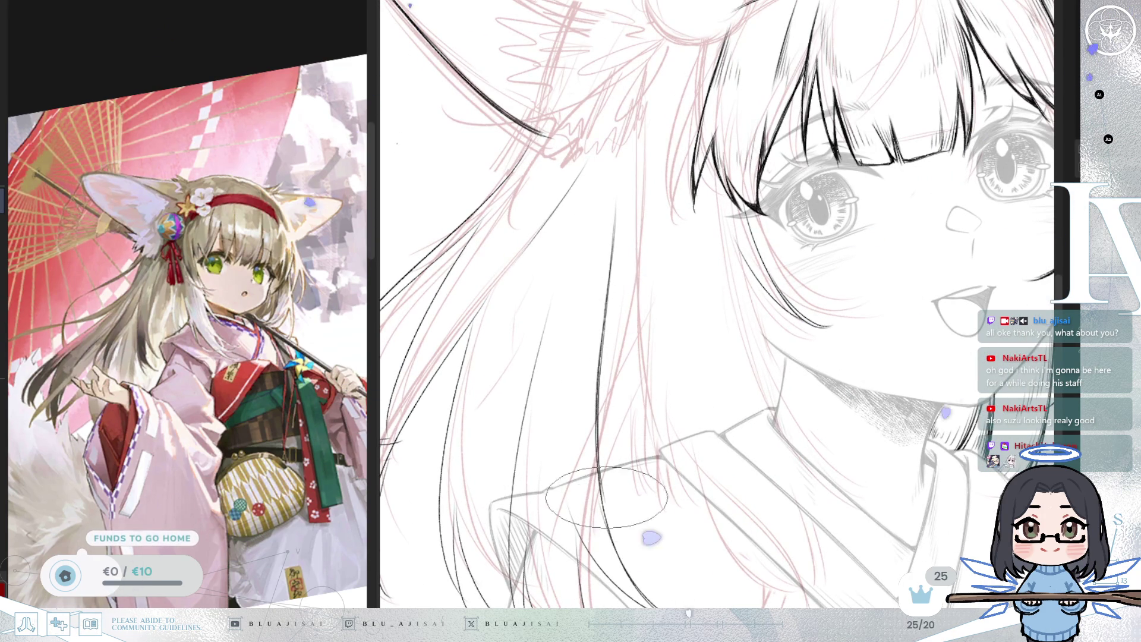
scroll(669, 447, down, 2)
drag(732, 287, 718, 299)
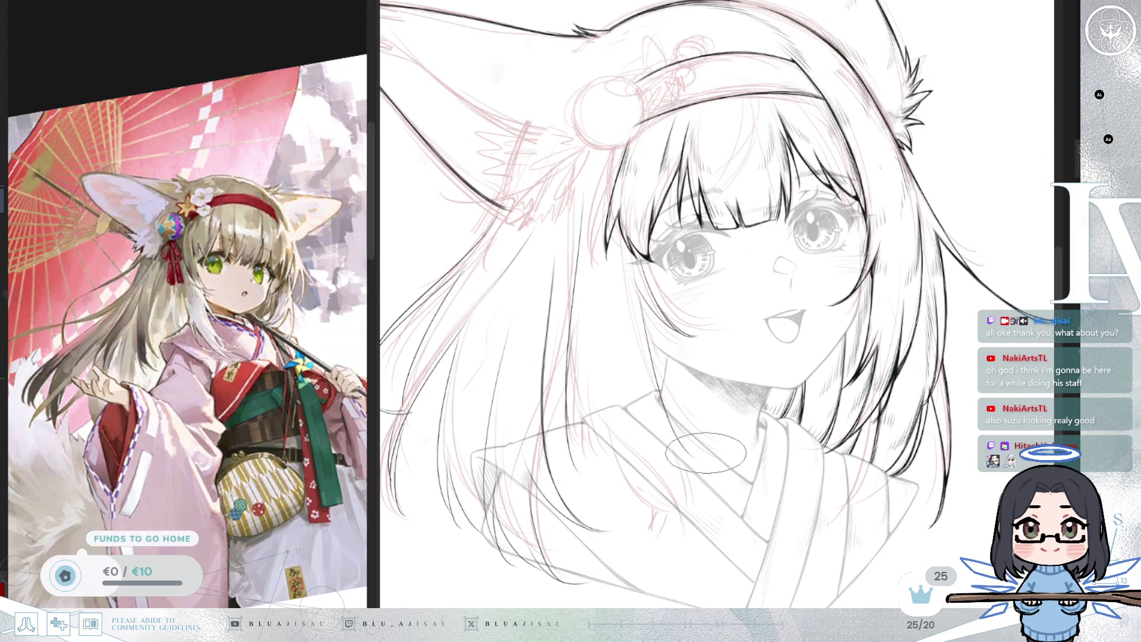
- Ink a long hair strand from the neck down past the collar, then check mirrored
key(minus)
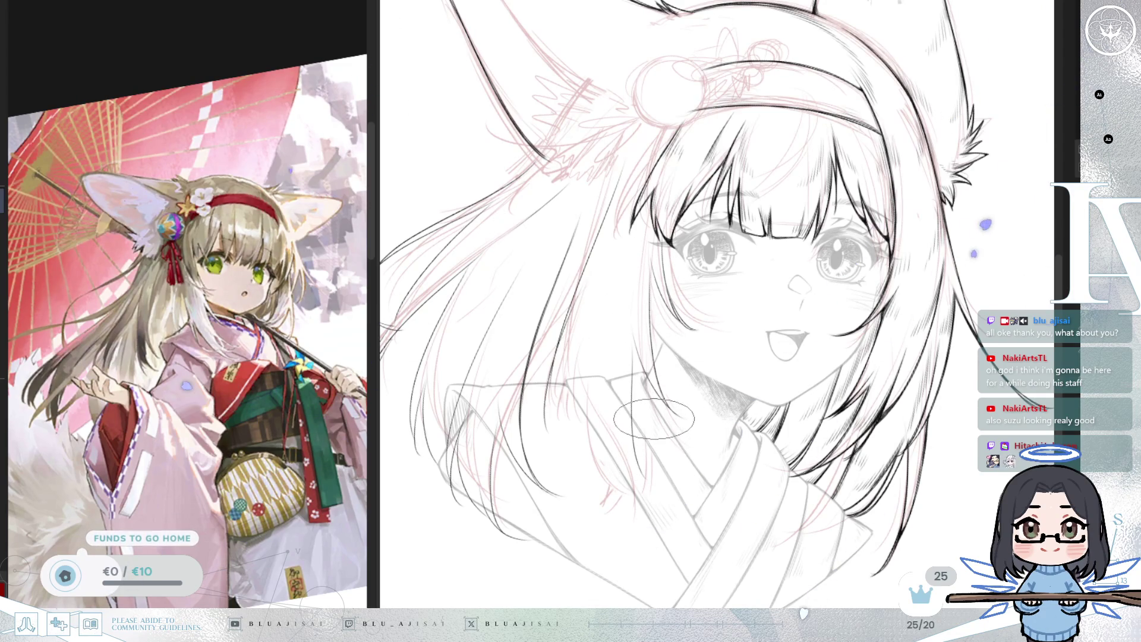
key(asciicircum)
key(asciicircum)
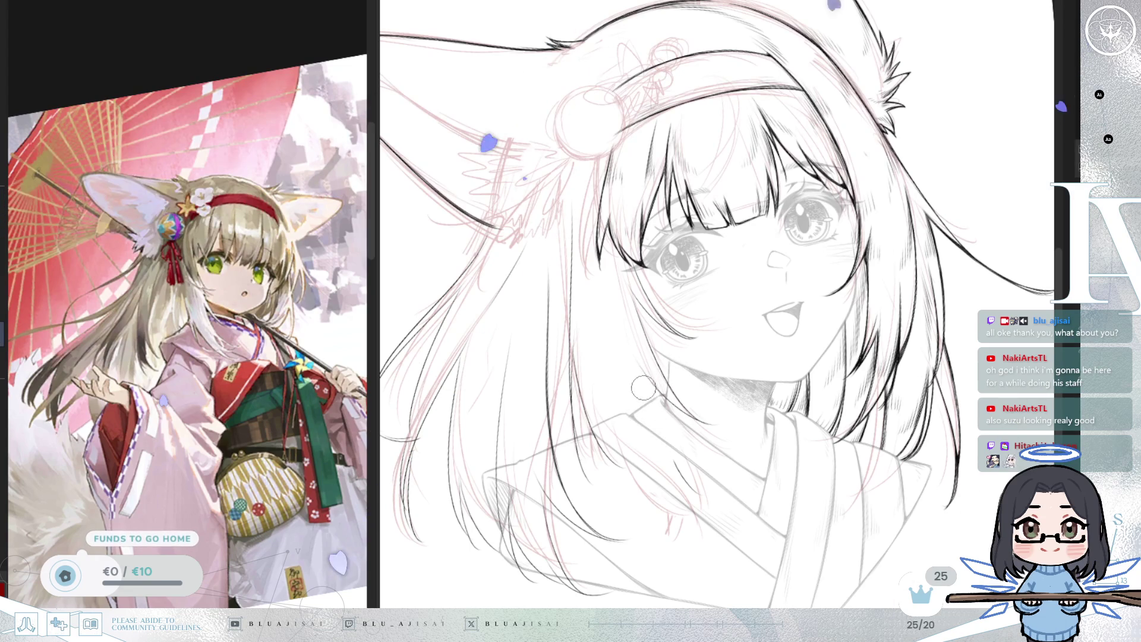
drag(654, 403, 672, 538)
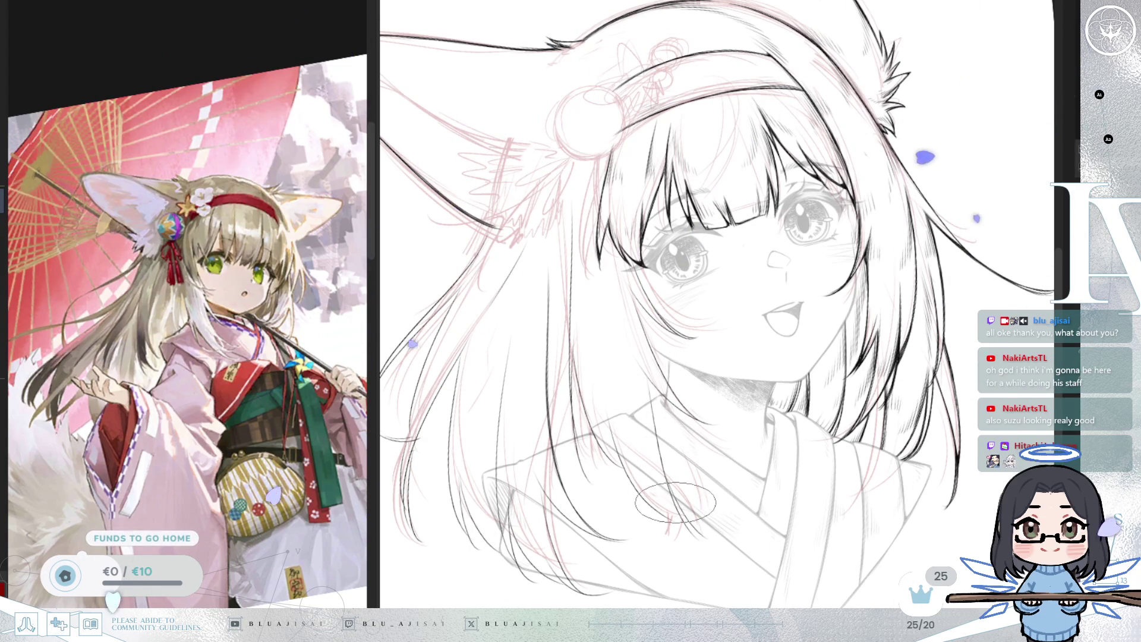
key(h)
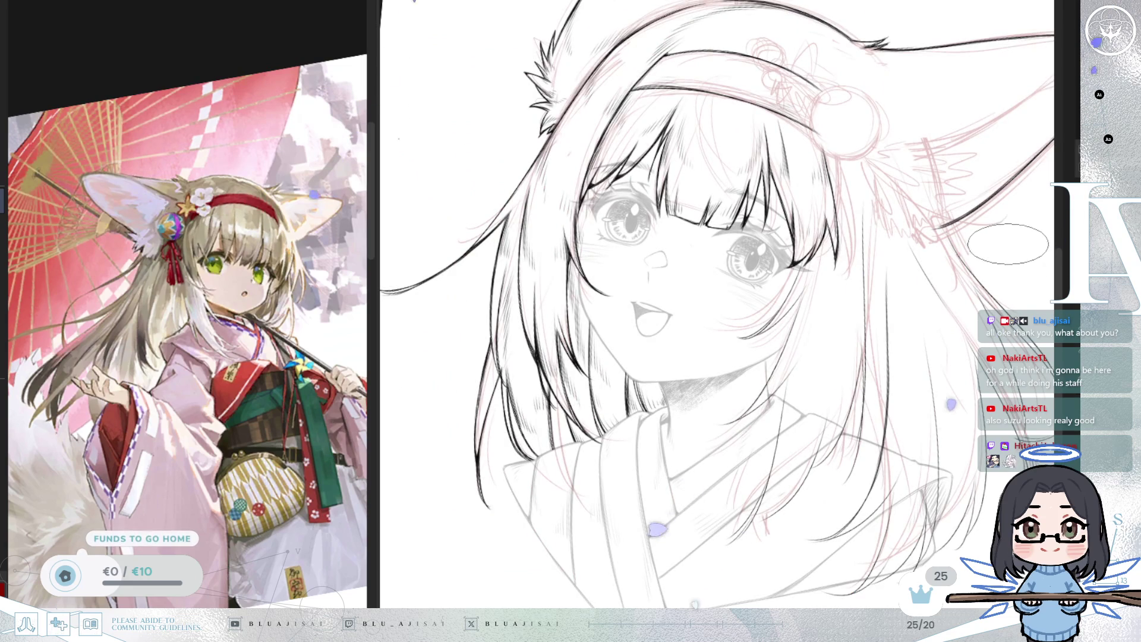
key(h)
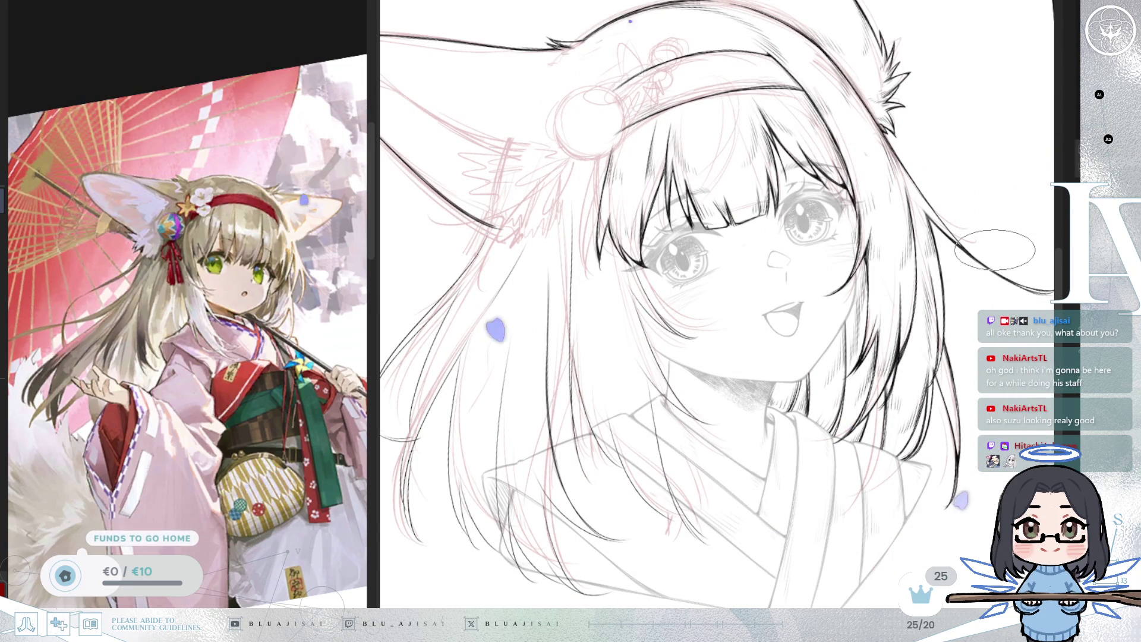
- Draw a short curved hair strand beside the cheek
key(asciicircum)
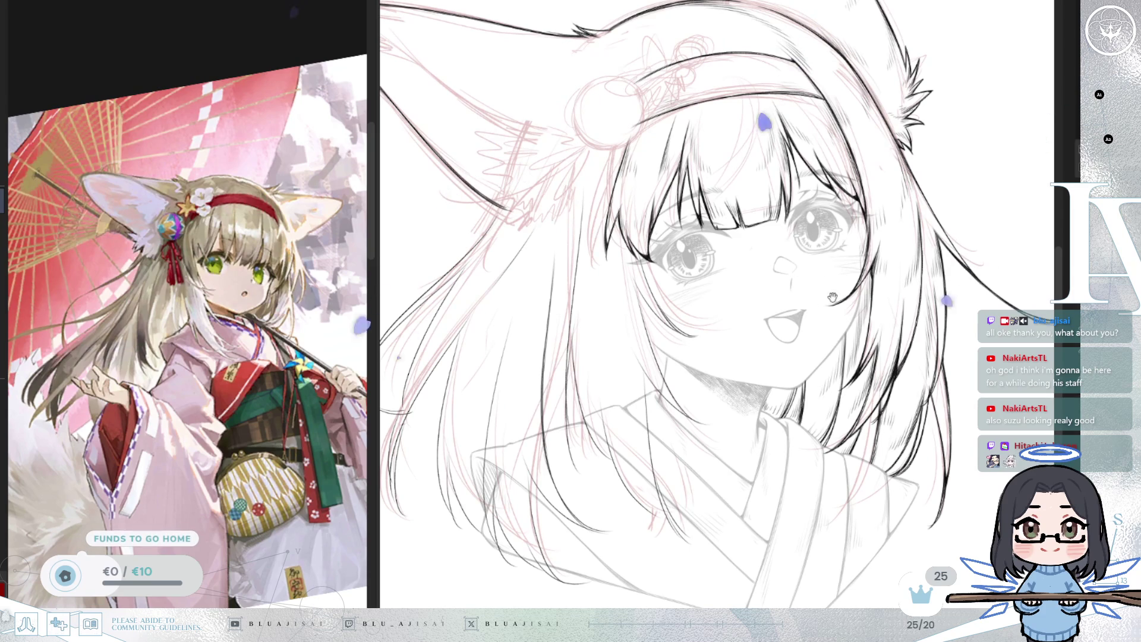
scroll(724, 396, up, 1)
scroll(724, 396, up, 1)
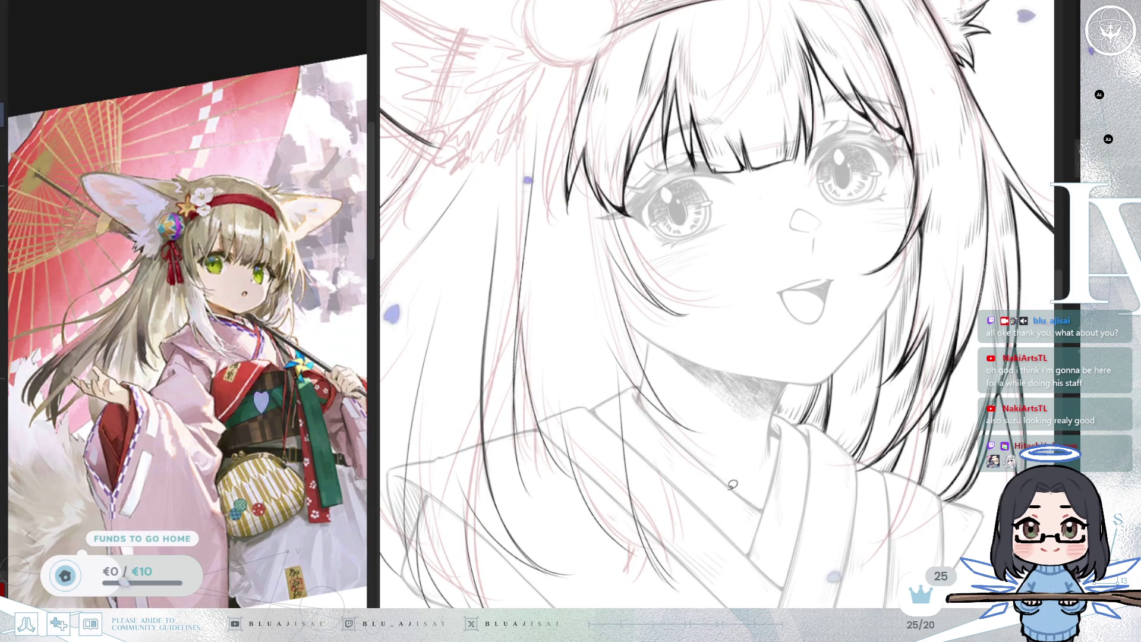
drag(588, 306, 540, 392)
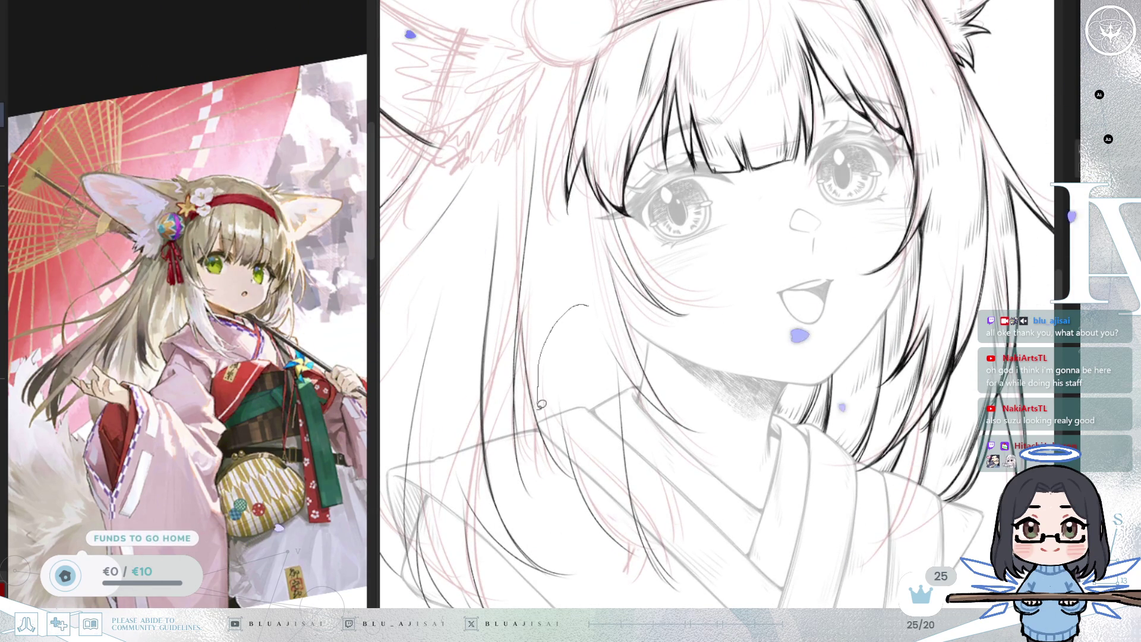
- Select the hair strands by the neck, shift them slightly up-left and deselect with Ctrl+D
drag(650, 334, 651, 336)
drag(682, 497, 664, 426)
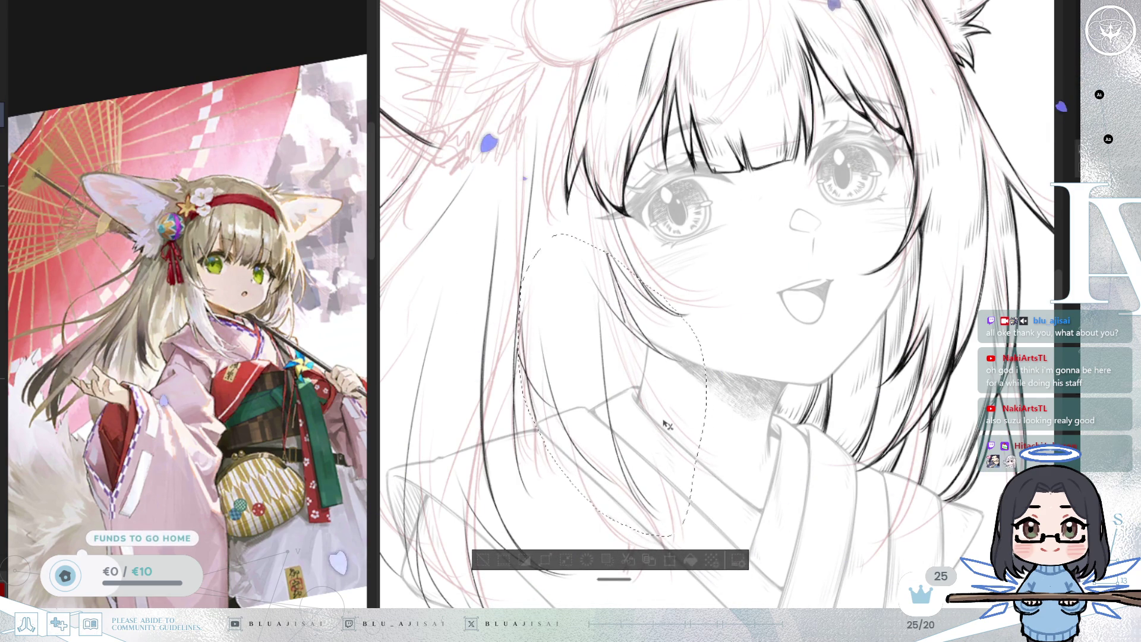
drag(647, 459, 654, 474)
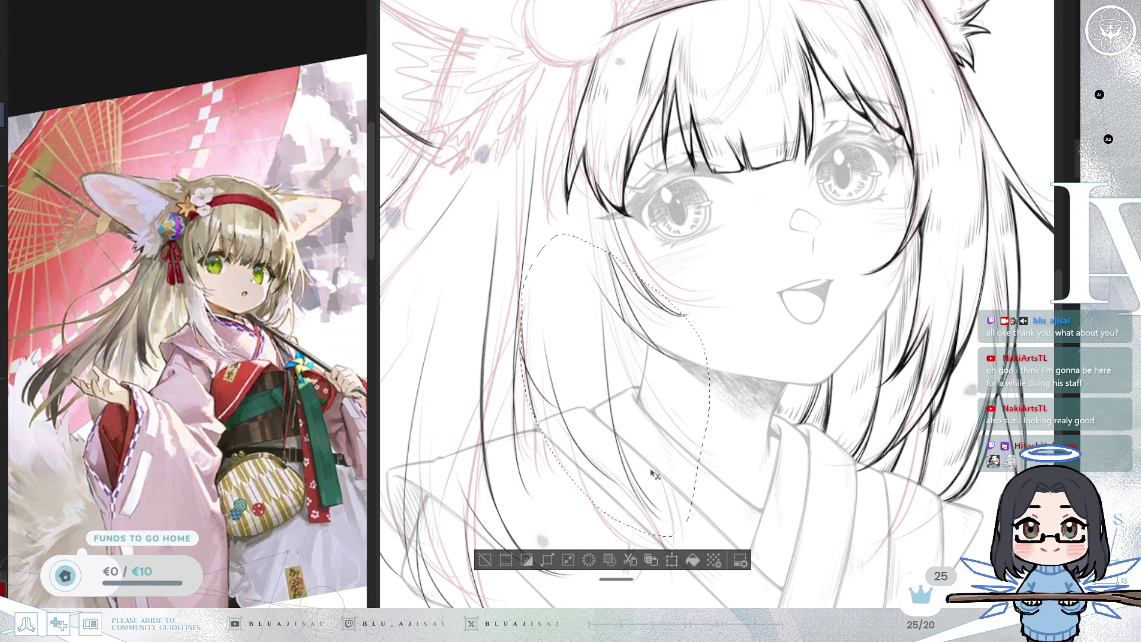
key(ctrl+d)
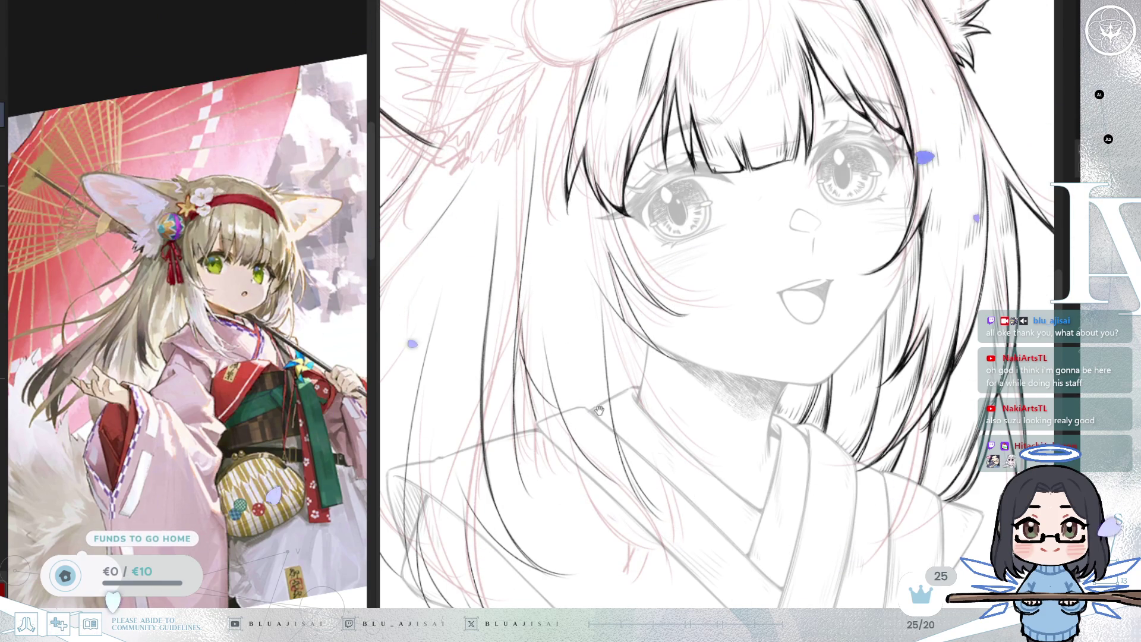
key(e)
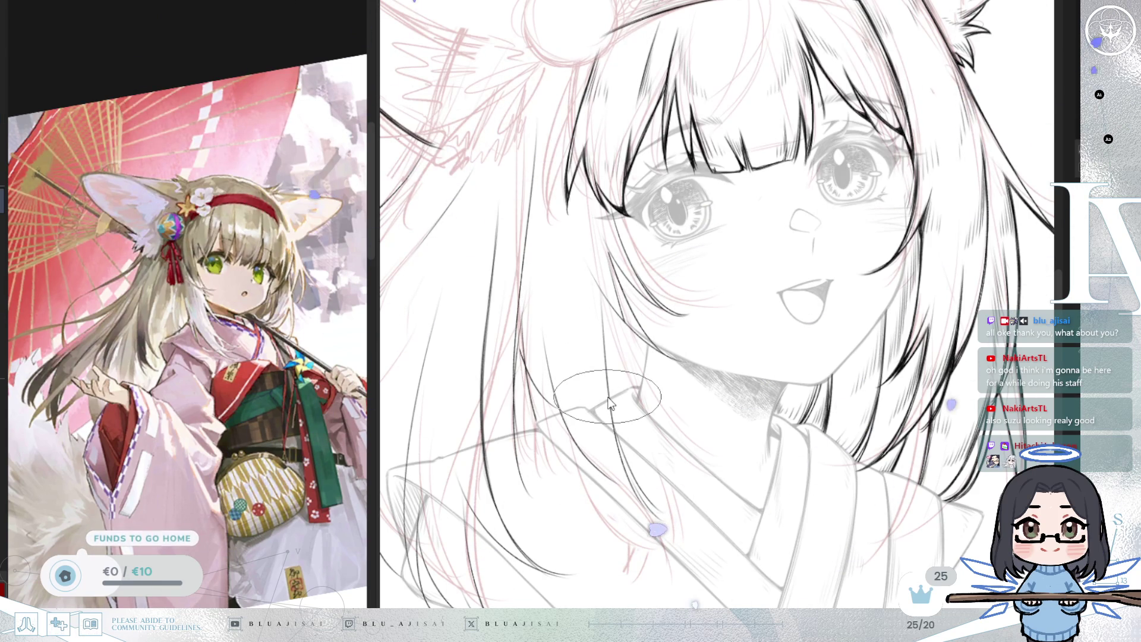
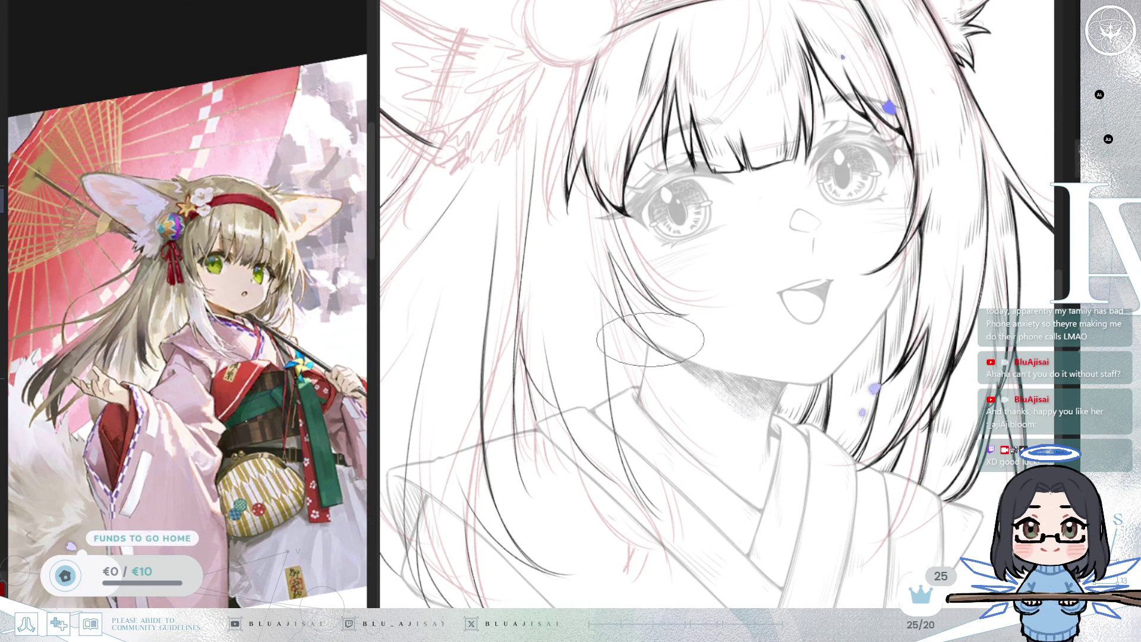
- Zoom, pan and tilt the canvas to the hair strand beside the girl's right cheek
scroll(584, 245, up, 1)
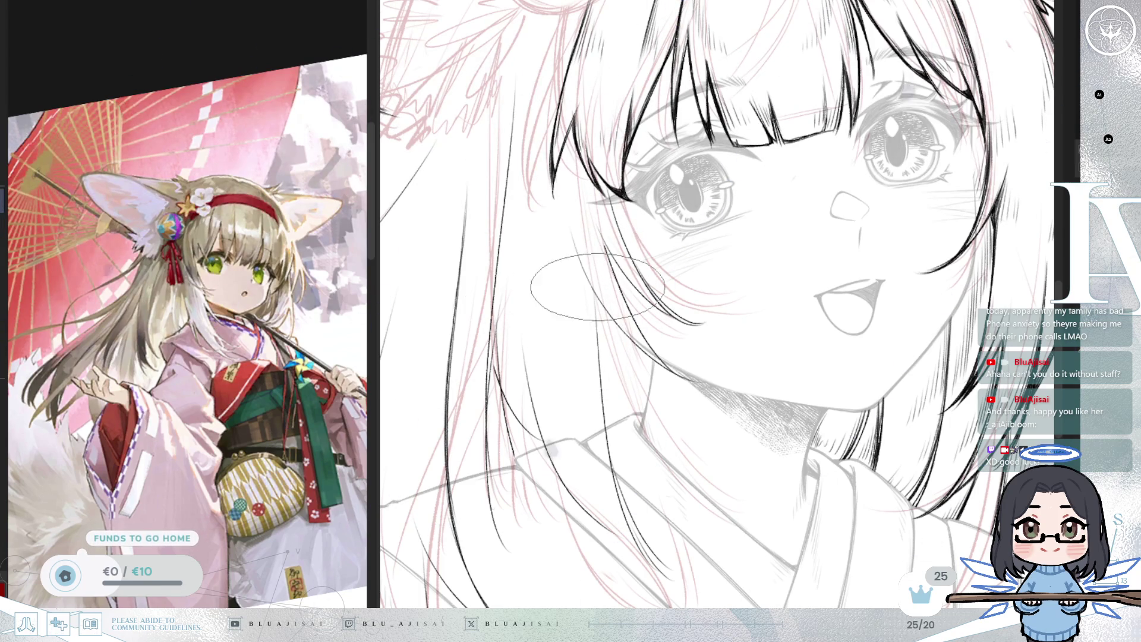
drag(542, 335, 596, 273)
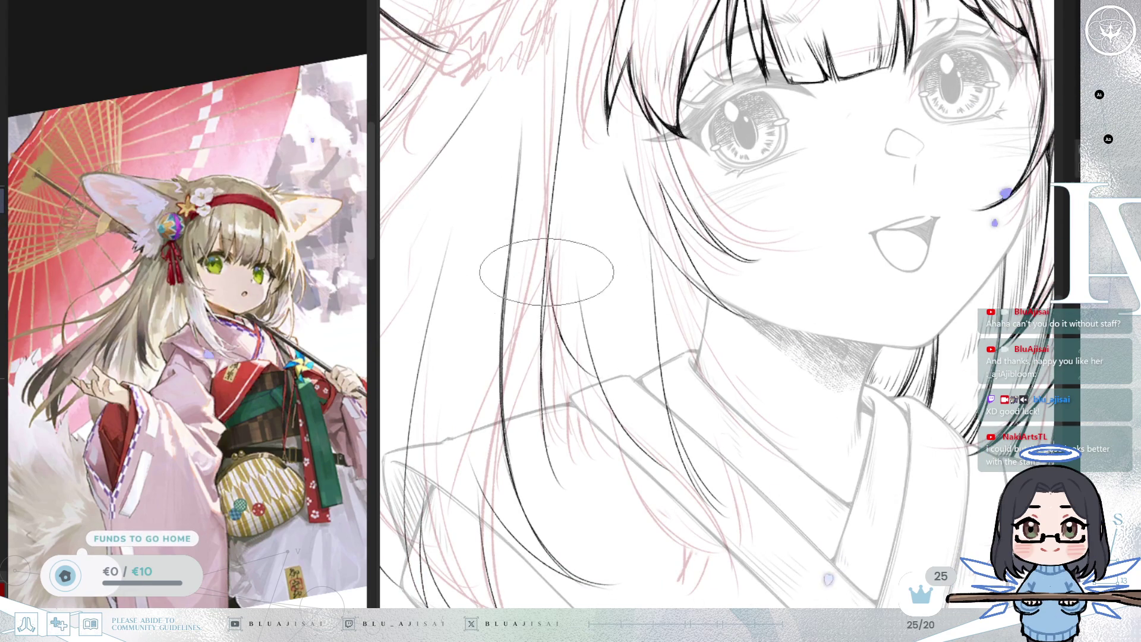
scroll(559, 298, down, 2)
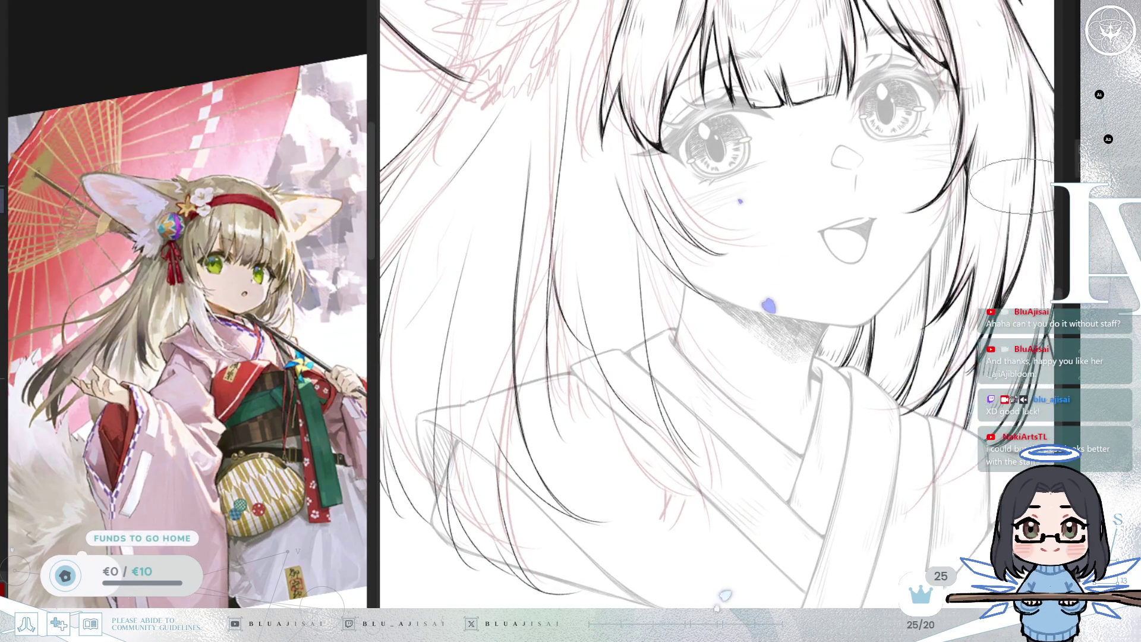
mouse_move(1002, 214)
mouse_down()
mouse_move(892, 217)
mouse_move(920, 210)
mouse_move(791, 237)
mouse_move(771, 278)
mouse_up()
scroll(771, 278, up, 2)
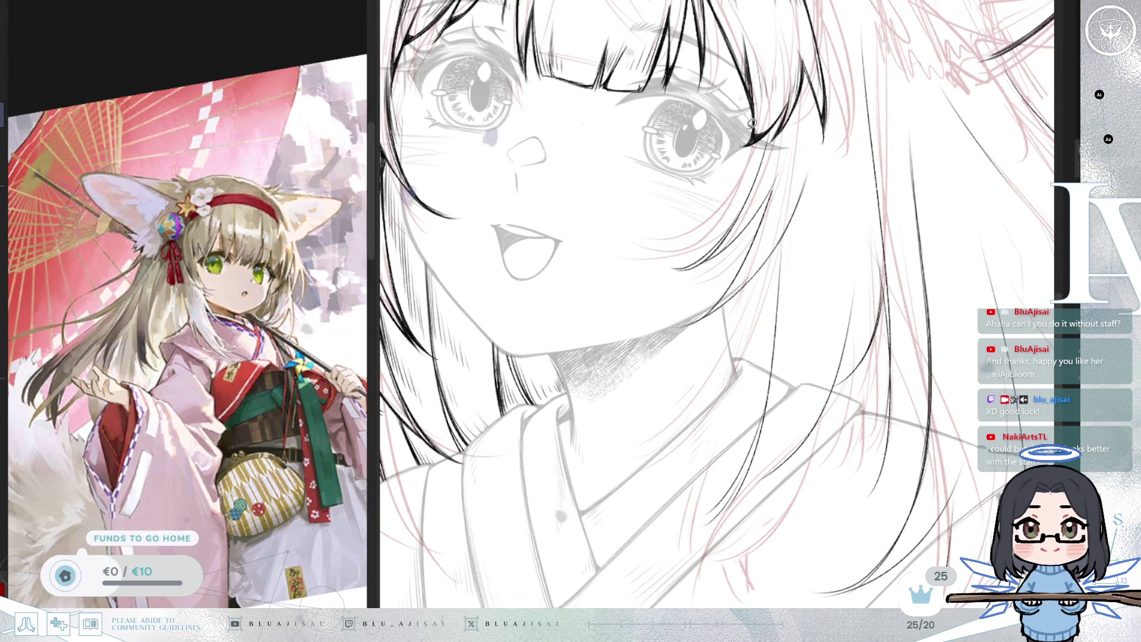
drag(697, 98, 852, 212)
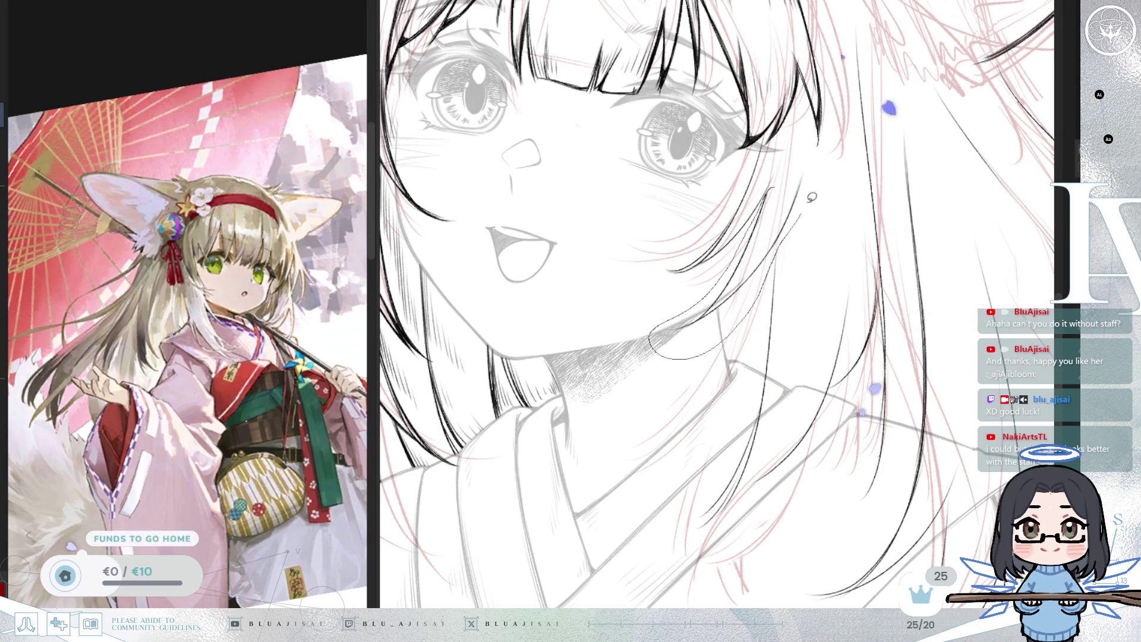
- Lasso the cheek-side hair strand and skew its lower and upper corners with Ctrl+T
drag(802, 214, 819, 159)
key(ctrl+t)
drag(648, 359, 658, 384)
drag(821, 158, 814, 154)
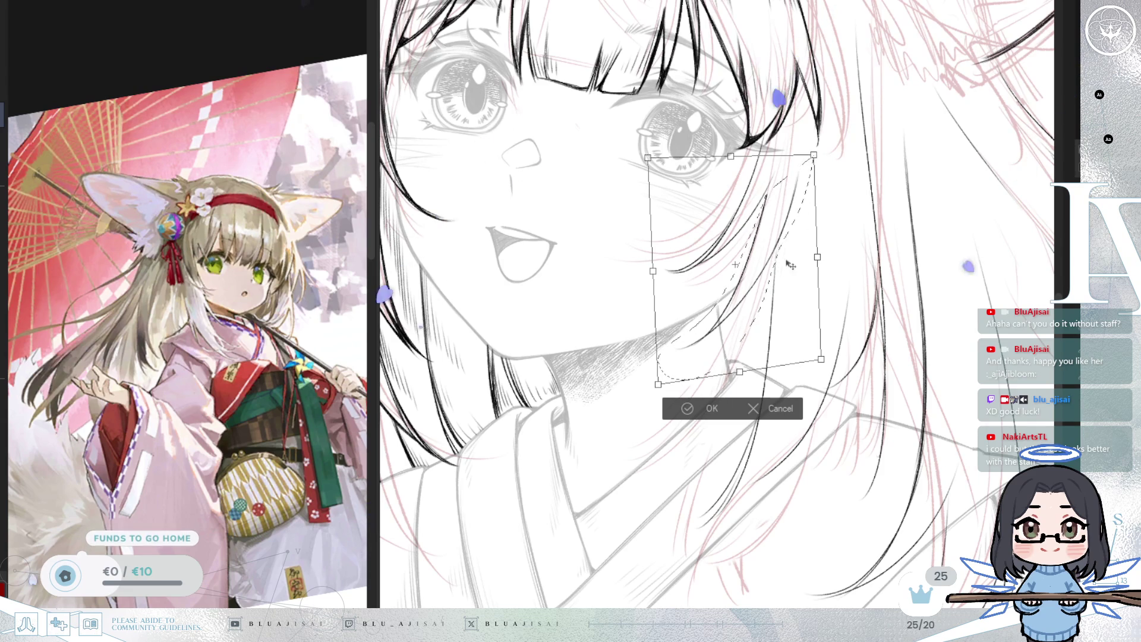
- Apply the strand's transform, deselect it, and zoom out to see the whole head
click(675, 410)
key(ctrl+d)
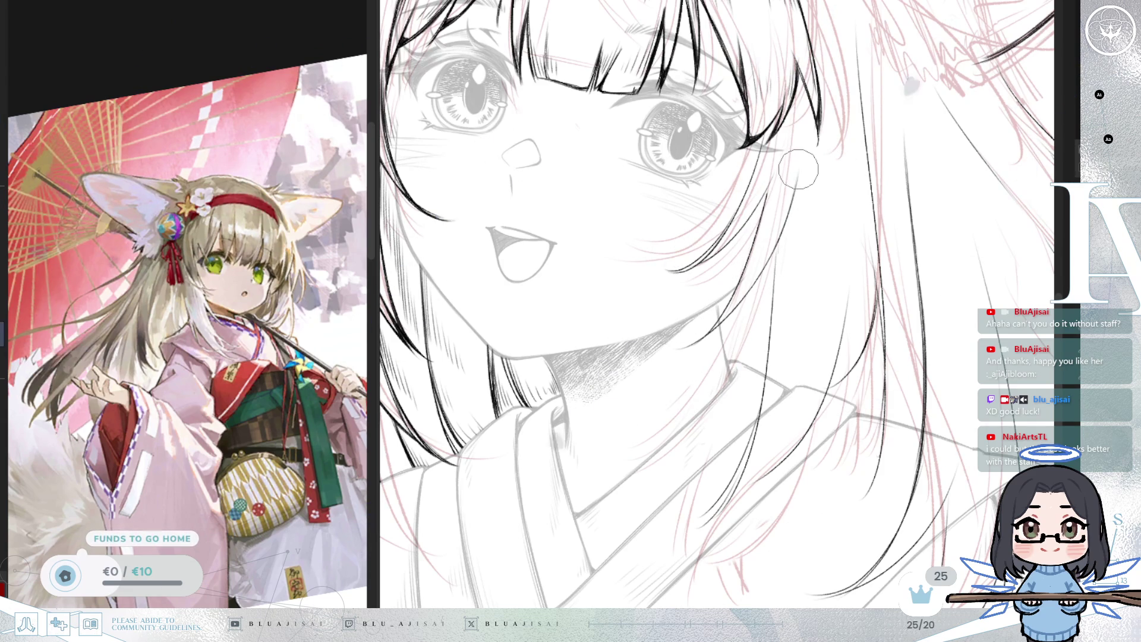
scroll(785, 226, down, 5)
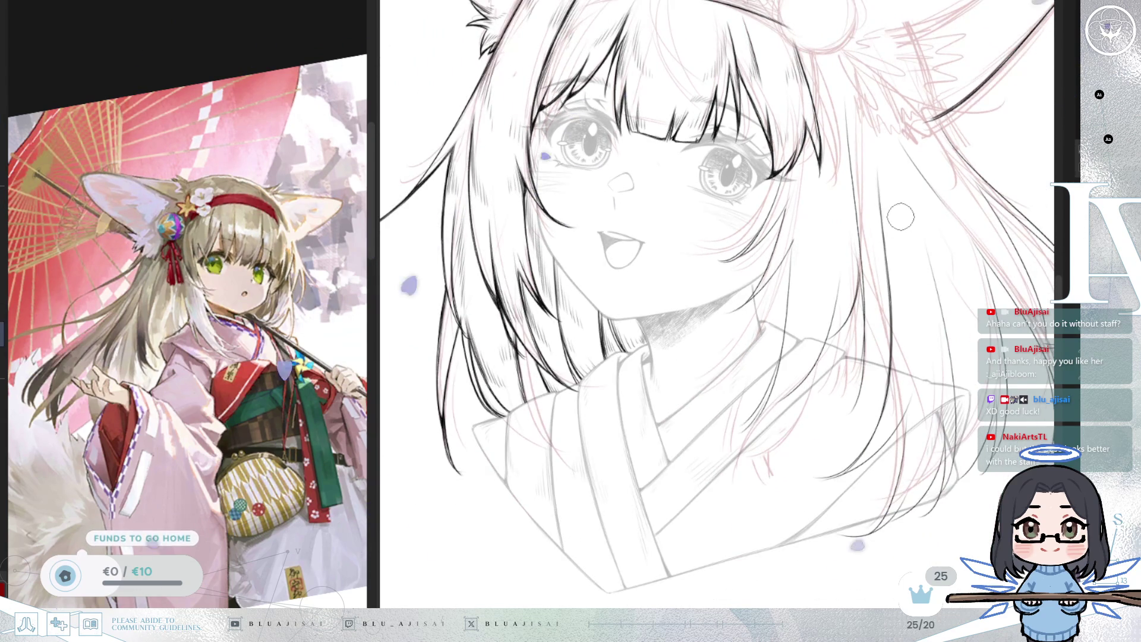
scroll(873, 285, down, 2)
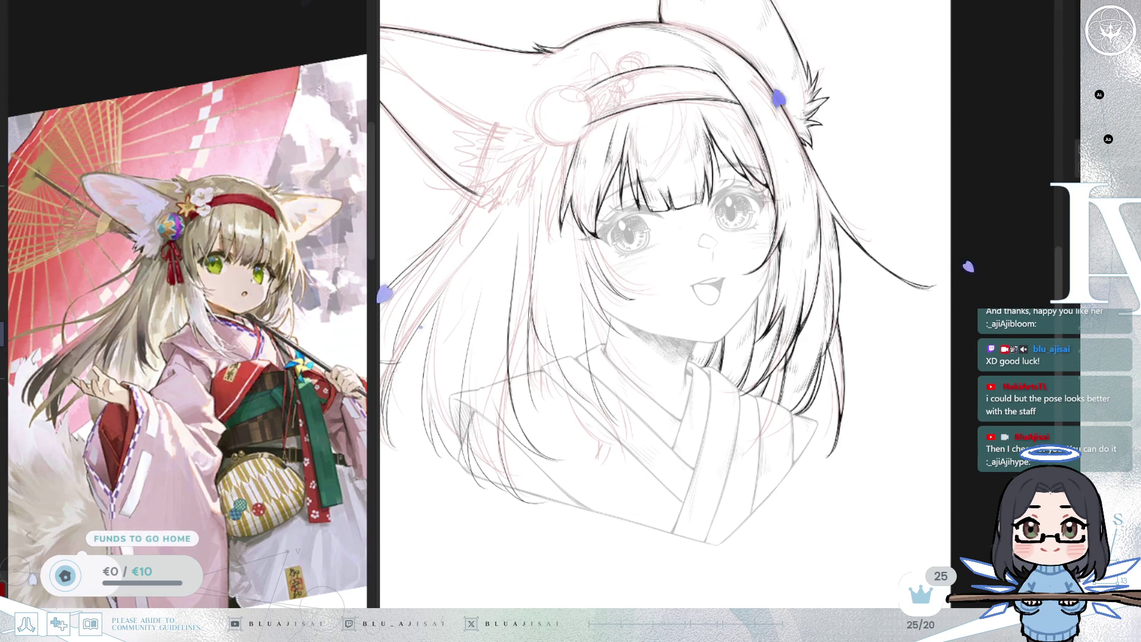
- Zoom in on the left fox ear and join the ear stroke into the hair curve
scroll(698, 219, up, 4)
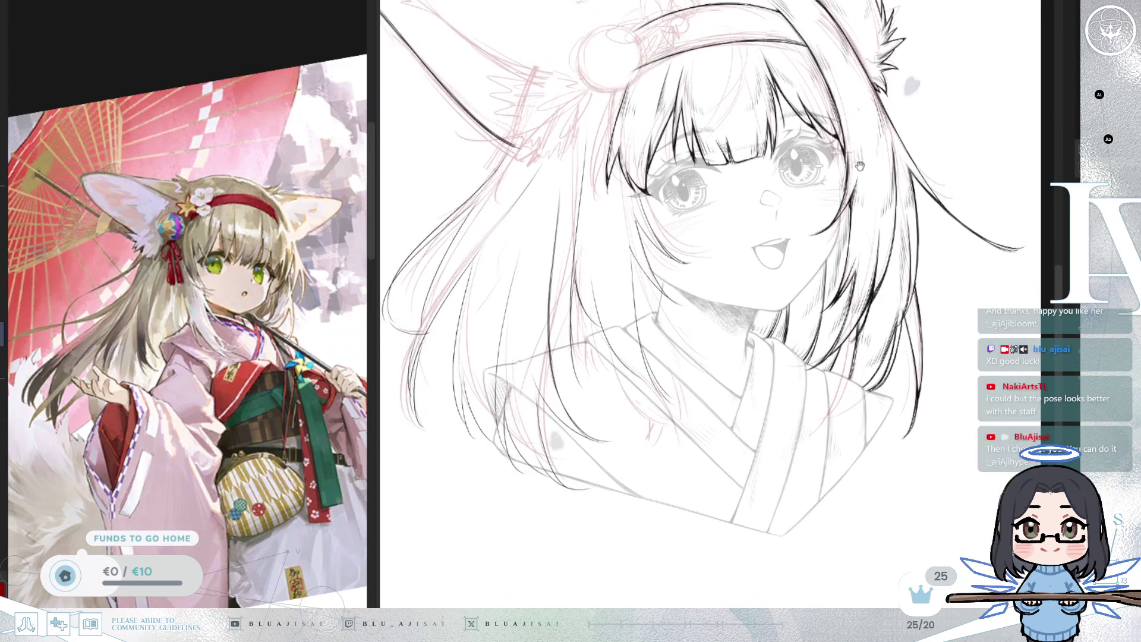
scroll(699, 218, left, 5)
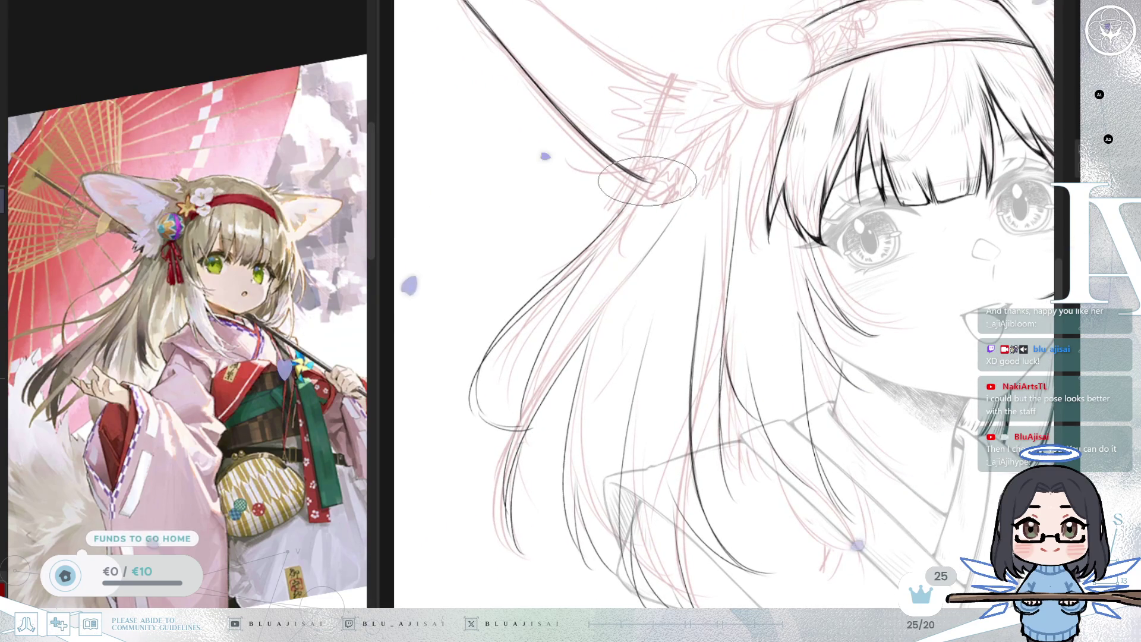
scroll(650, 180, up, 2)
scroll(636, 179, up, 1)
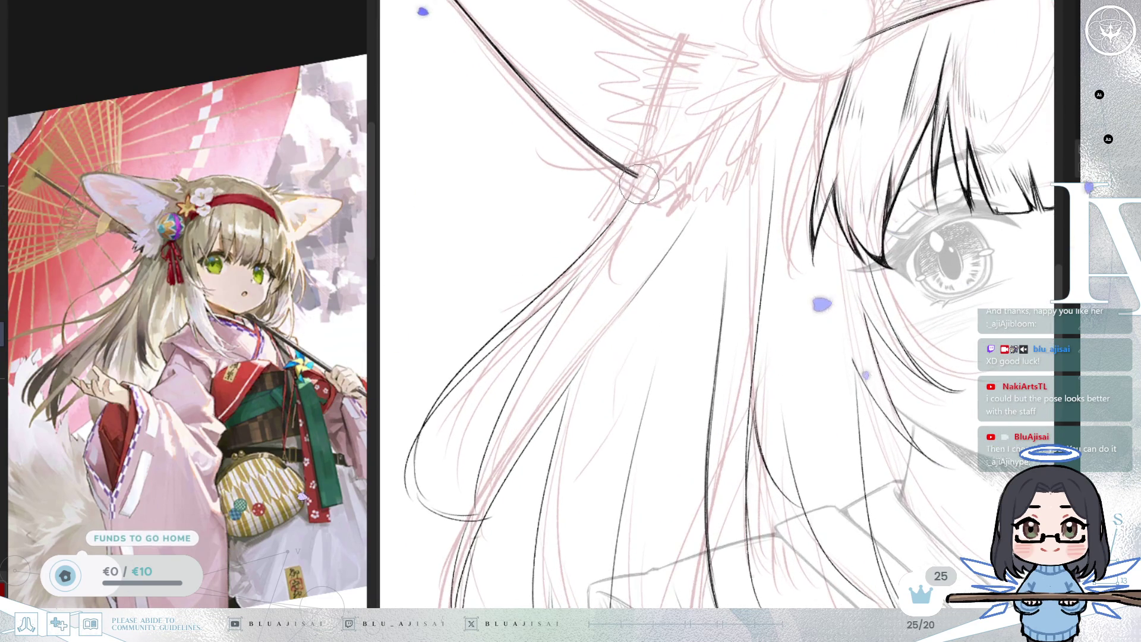
drag(524, 293, 624, 197)
- Ink the outer hair curve below the ear and thicken it with repeated strokes
drag(508, 366, 581, 310)
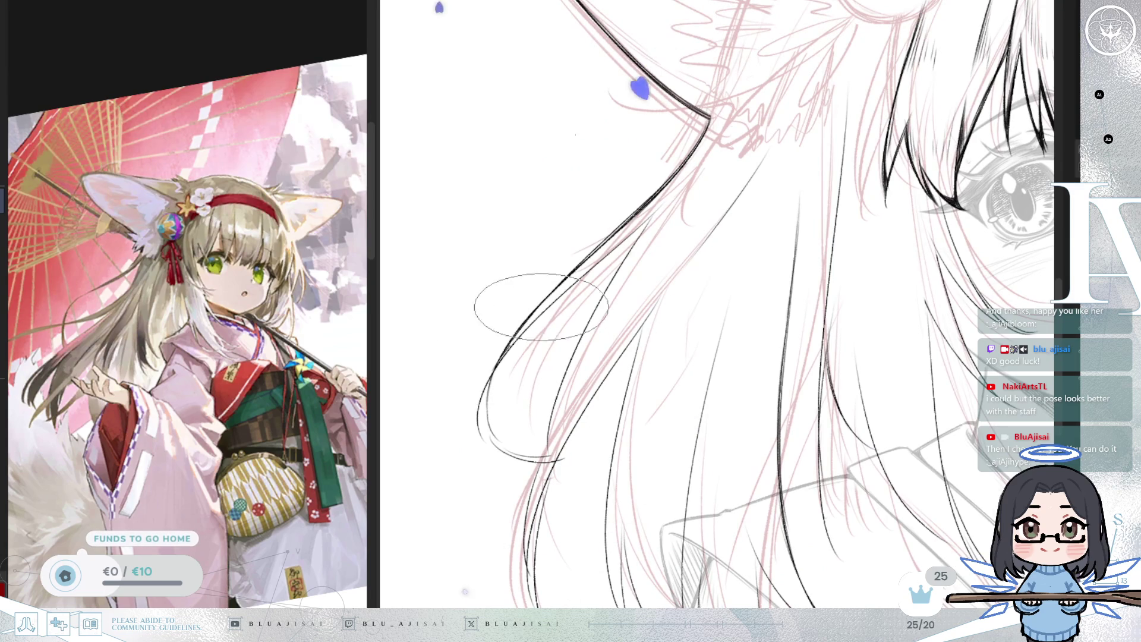
mouse_move(499, 361)
mouse_down()
mouse_move(656, 209)
mouse_move(553, 411)
mouse_up()
drag(596, 311, 553, 422)
mouse_move(597, 342)
mouse_down()
mouse_move(544, 446)
mouse_move(553, 422)
mouse_up()
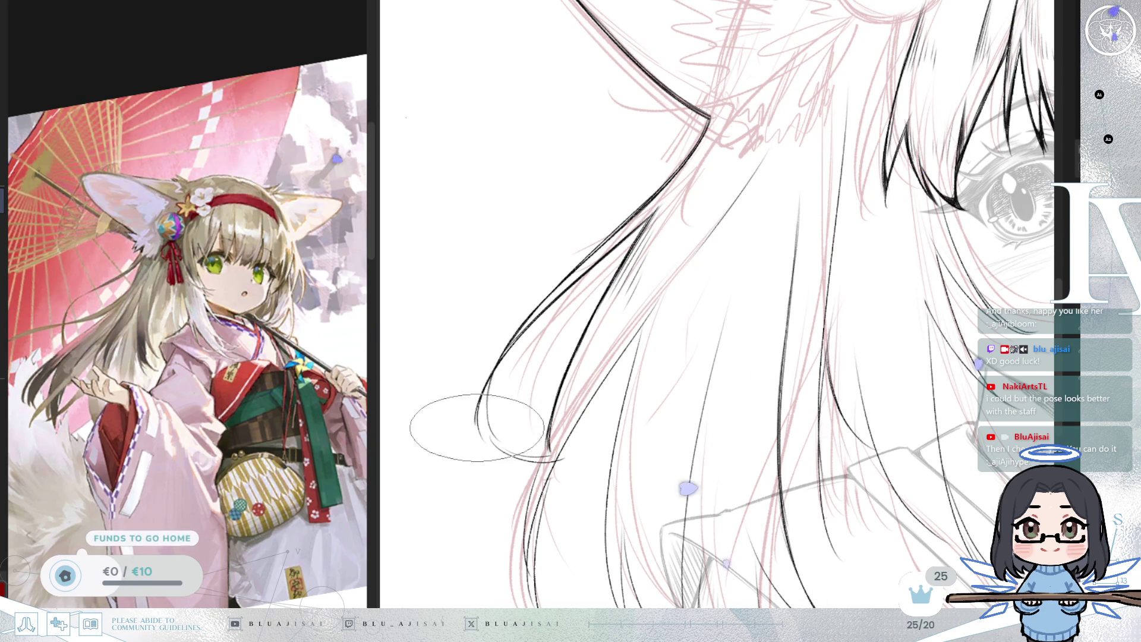
mouse_move(559, 377)
mouse_down()
mouse_move(535, 374)
mouse_move(642, 392)
mouse_up()
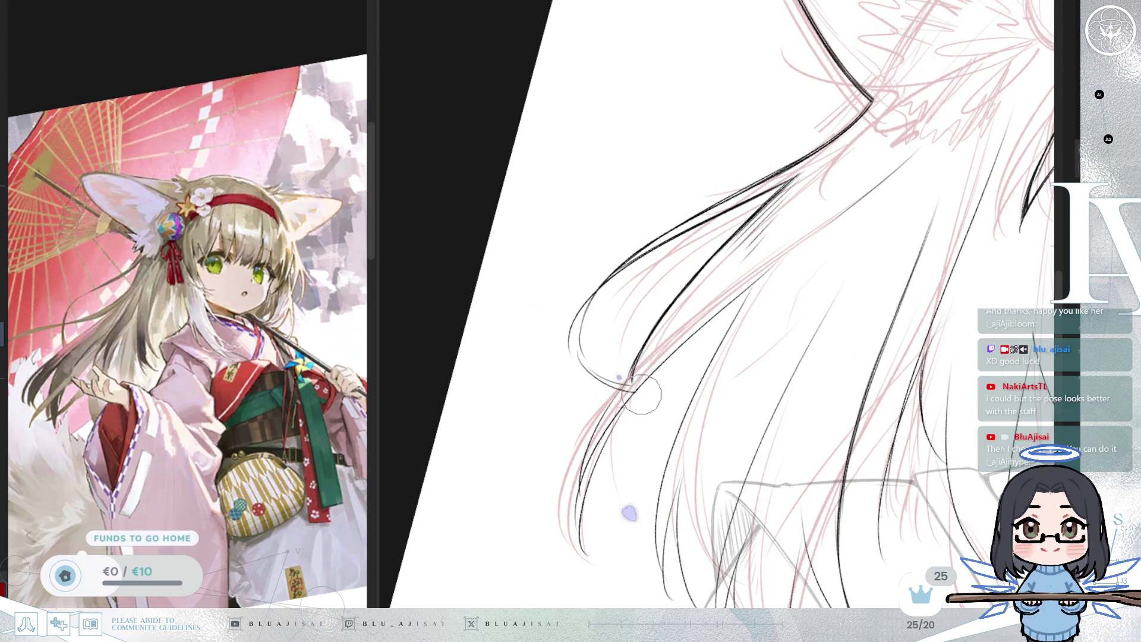
- Erase the stray loop stroke at the tip of the long left hair strand
drag(634, 387, 624, 217)
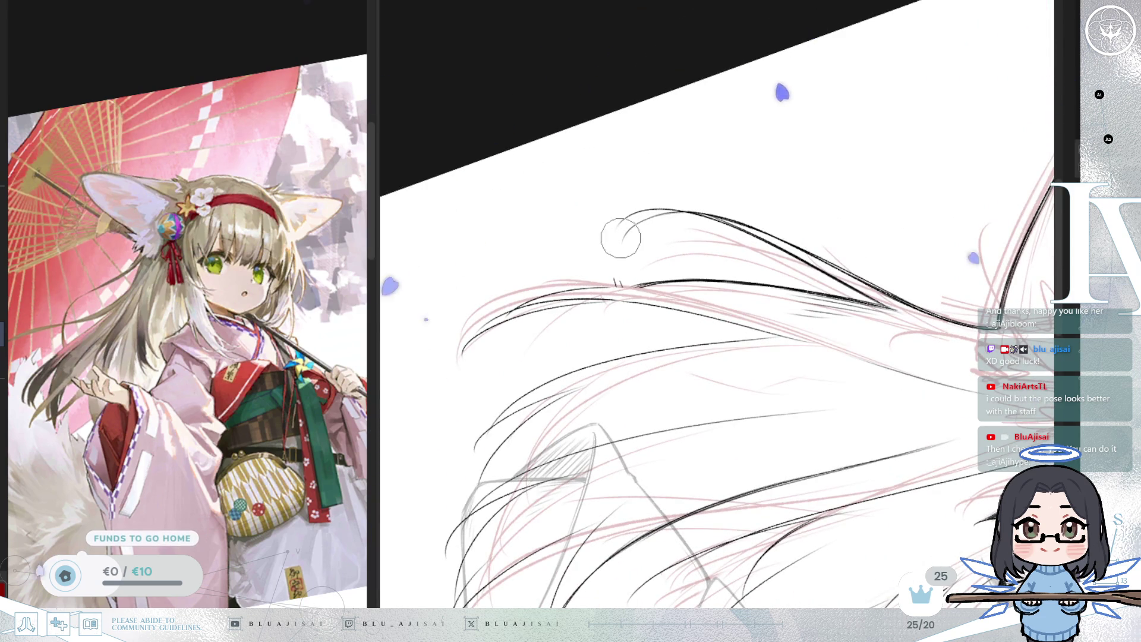
drag(609, 269, 622, 220)
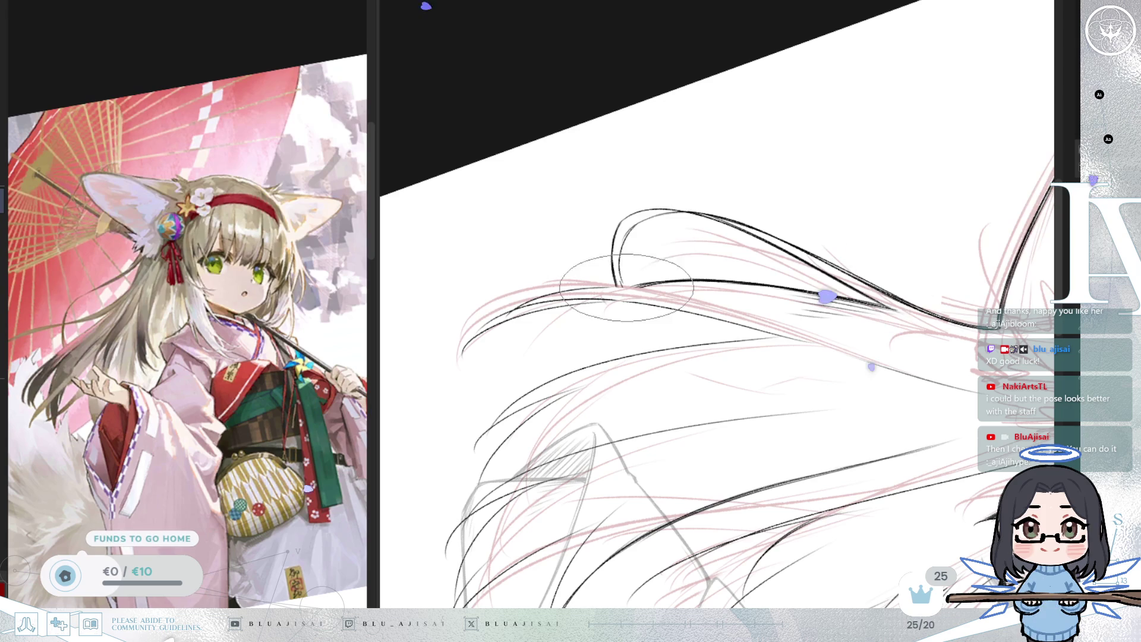
drag(652, 232, 660, 277)
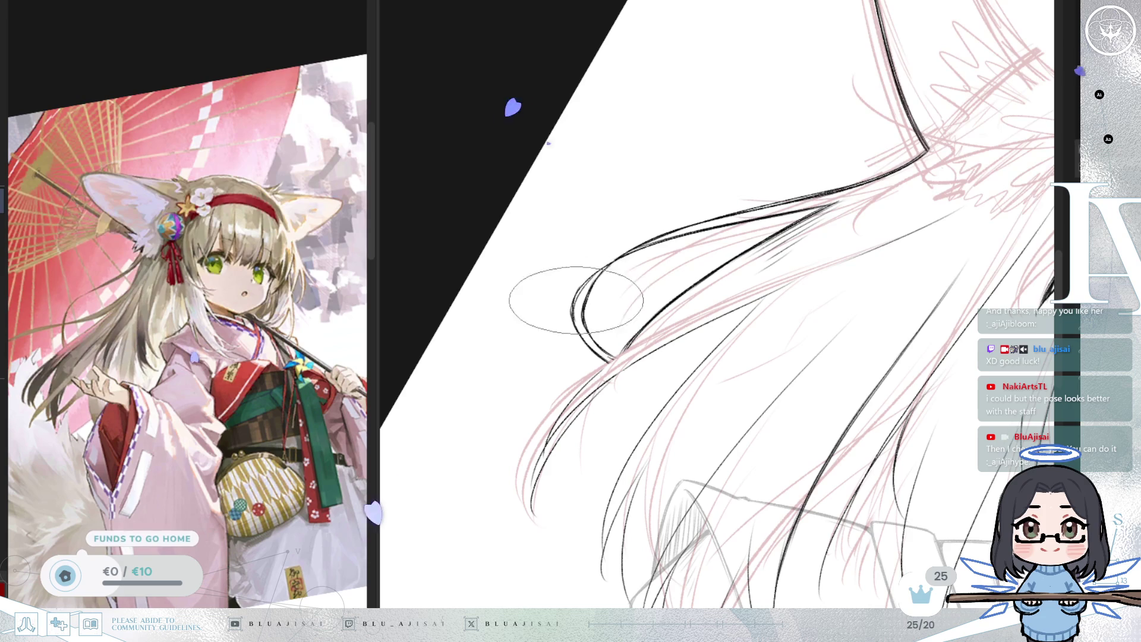
mouse_move(587, 278)
mouse_down()
mouse_move(634, 283)
mouse_move(637, 301)
mouse_up()
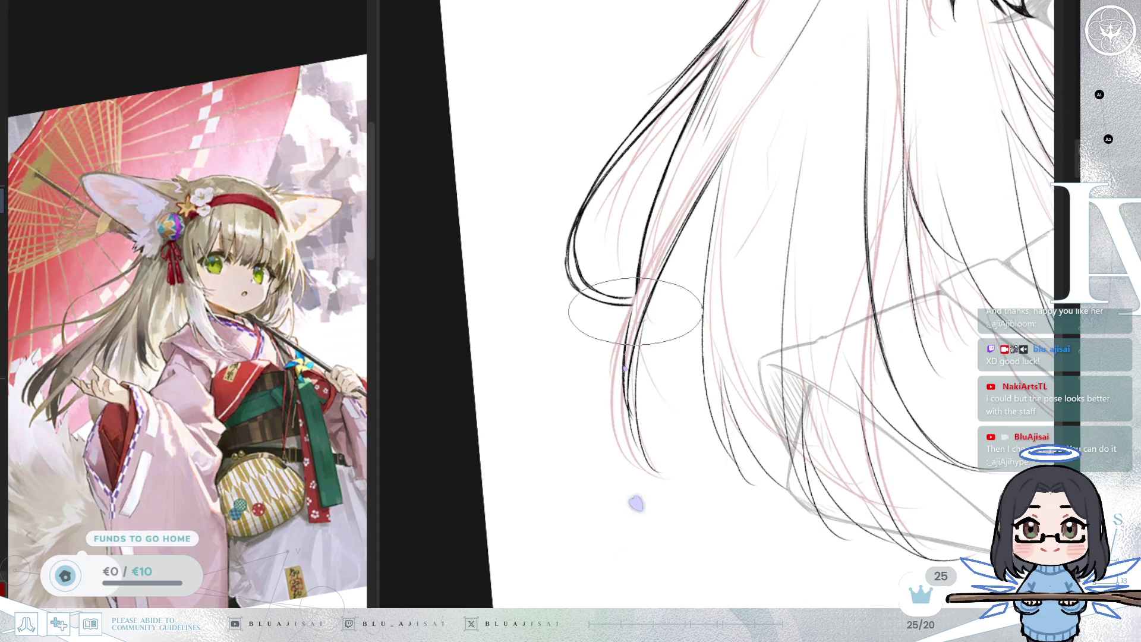
- Trace the long hair strands beside the face in black and add short hatching strokes
mouse_move(647, 264)
mouse_down()
mouse_move(594, 319)
mouse_move(566, 326)
mouse_up()
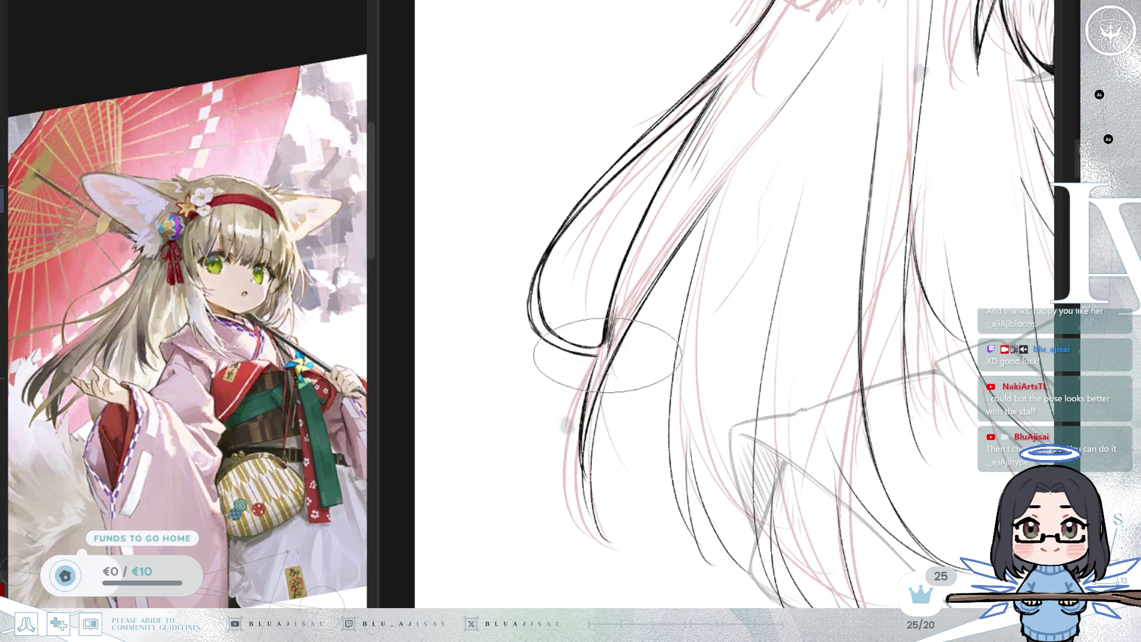
drag(608, 342, 626, 386)
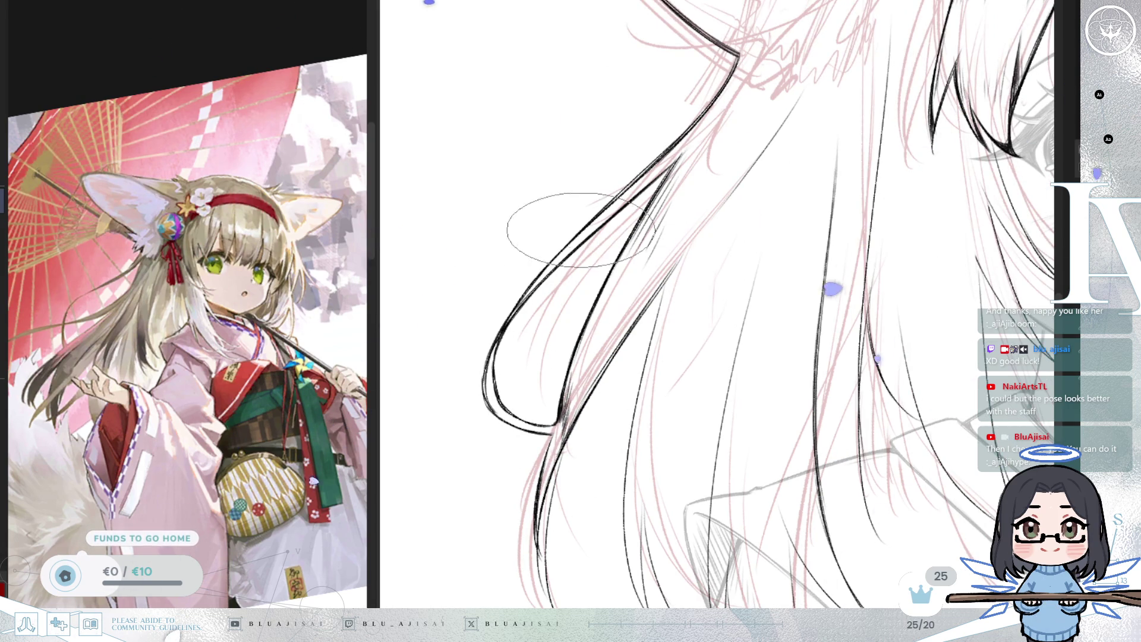
drag(543, 296, 548, 363)
mouse_move(631, 248)
mouse_down()
mouse_move(512, 233)
mouse_move(599, 305)
mouse_move(714, 242)
mouse_move(654, 262)
mouse_up()
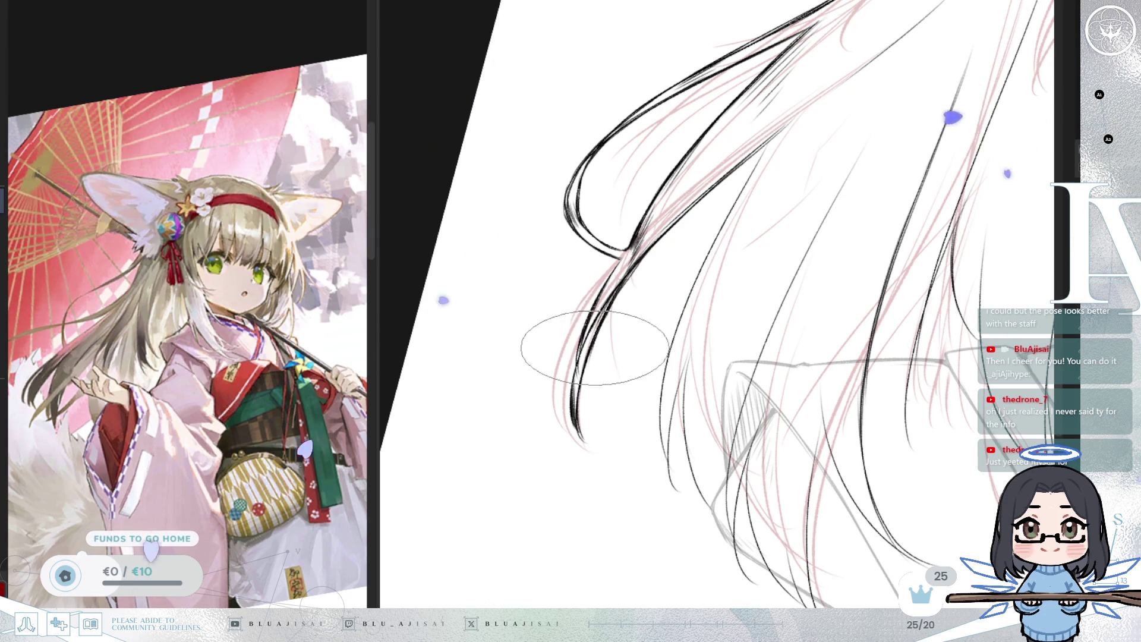
drag(828, 224, 792, 260)
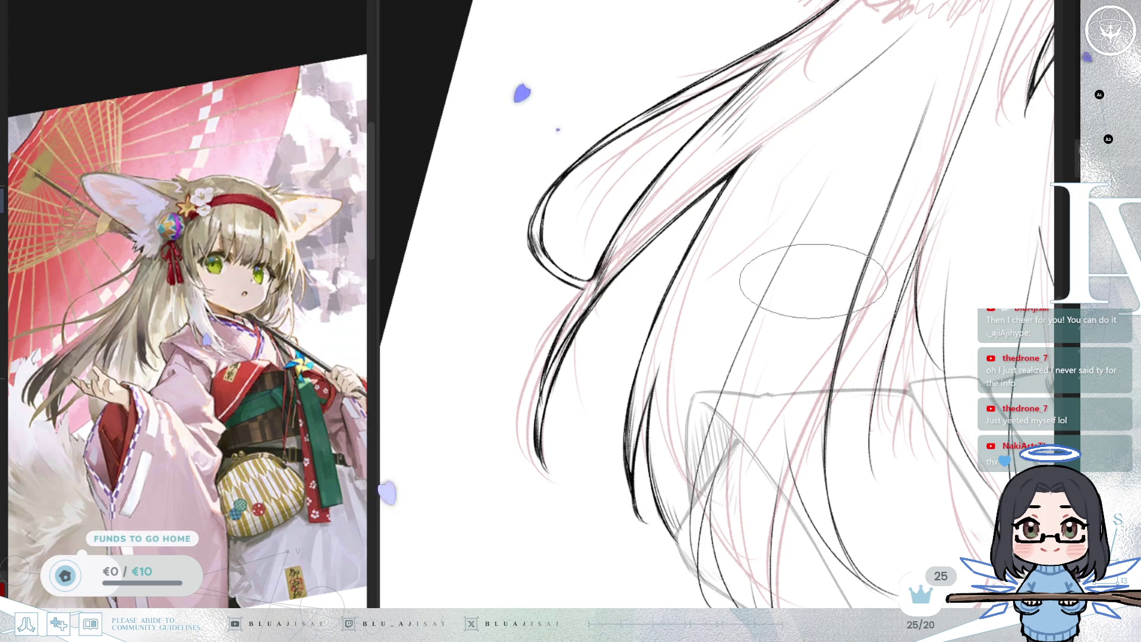
drag(799, 291, 698, 341)
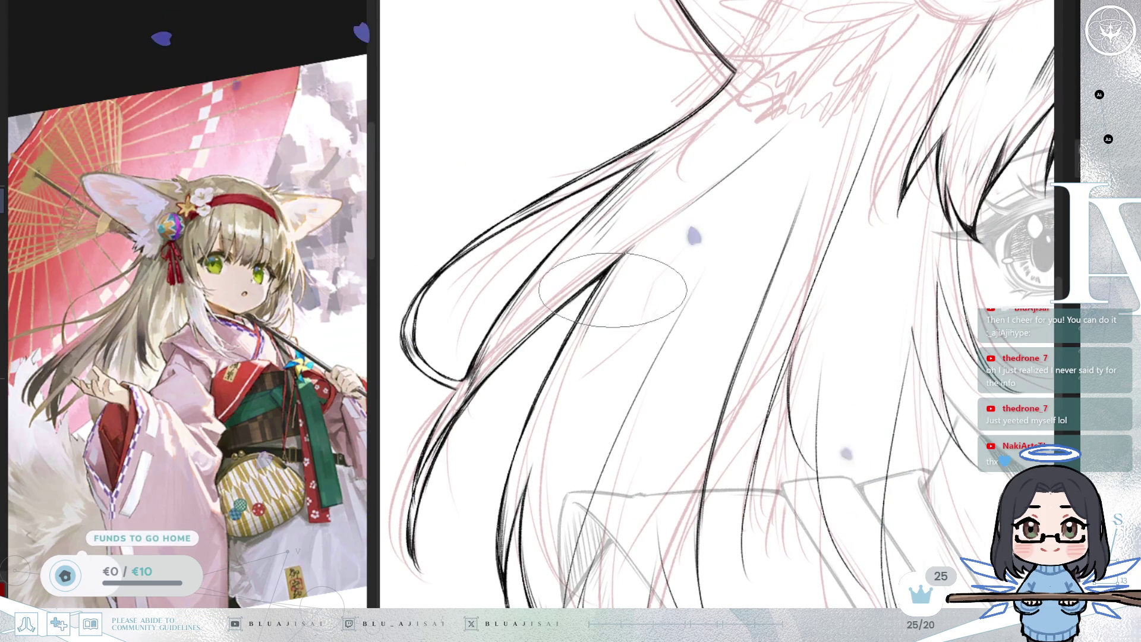
drag(610, 308, 590, 356)
mouse_move(660, 261)
mouse_down()
mouse_move(630, 333)
mouse_move(698, 334)
mouse_up()
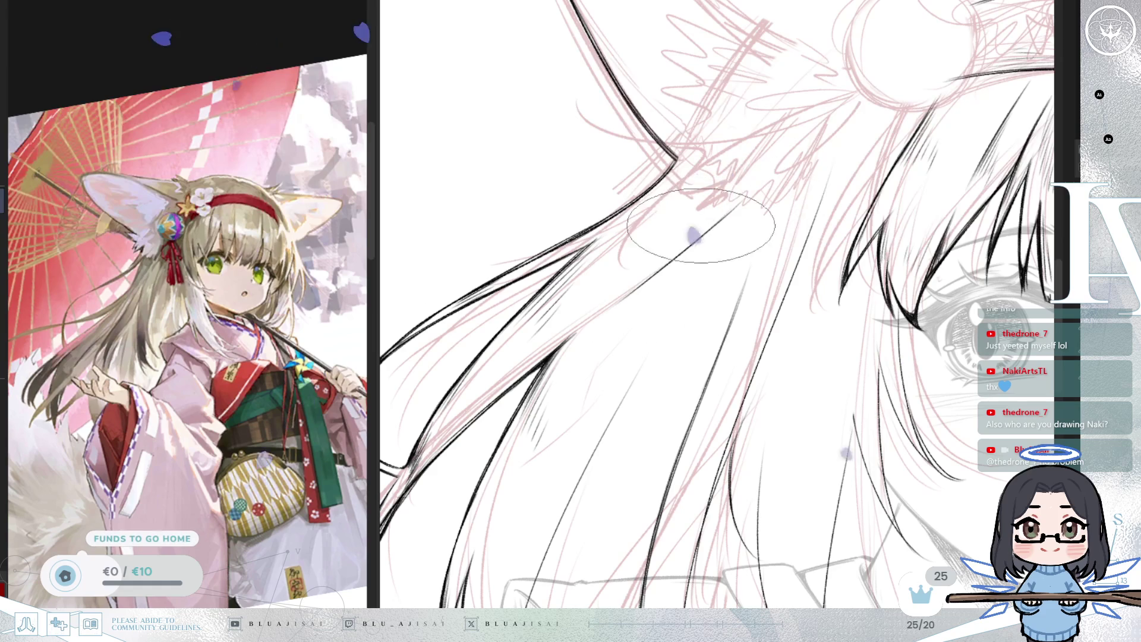
mouse_move(728, 202)
mouse_down()
mouse_move(642, 267)
mouse_move(737, 205)
mouse_up()
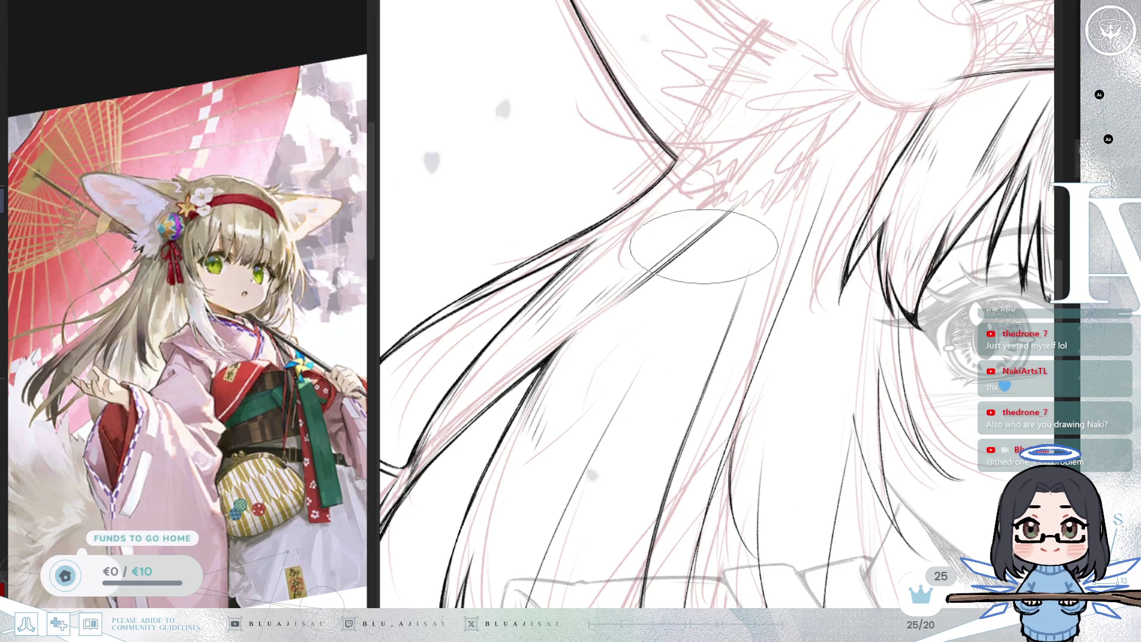
- Darken and thicken the long black hair line running beside the cheek
scroll(727, 223, down, 2)
scroll(728, 208, down, 3)
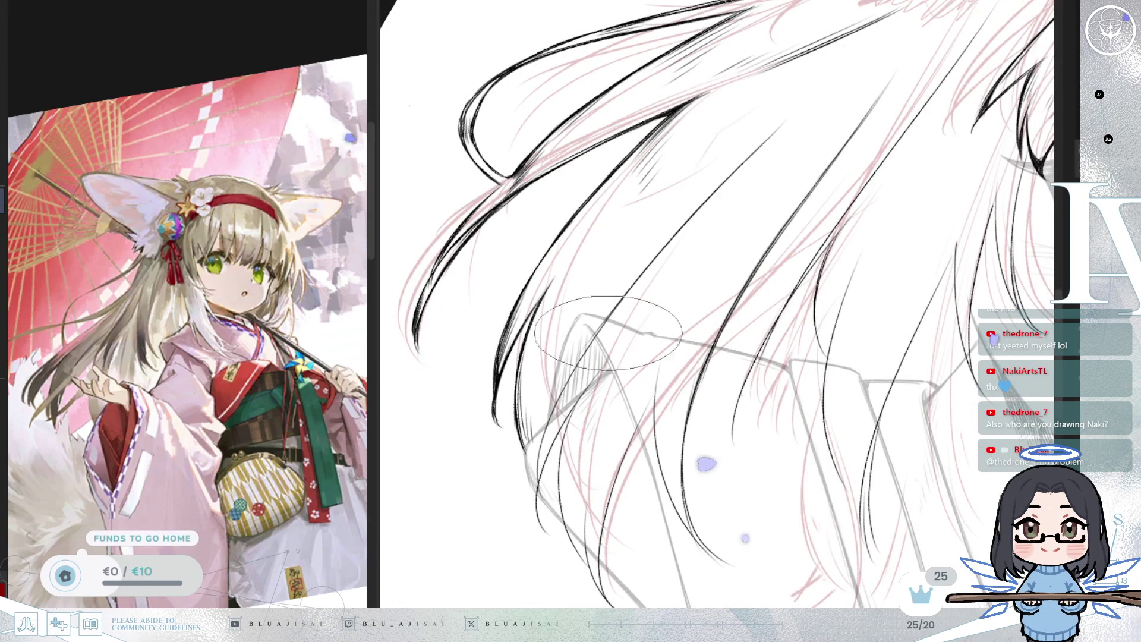
drag(763, 127, 562, 410)
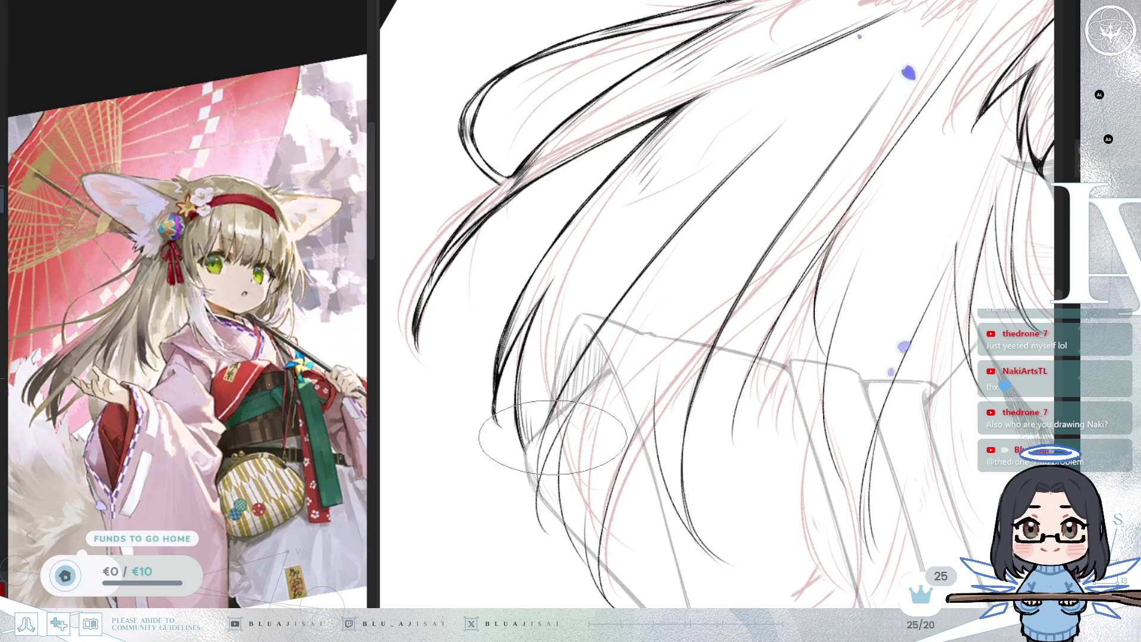
drag(579, 427, 646, 352)
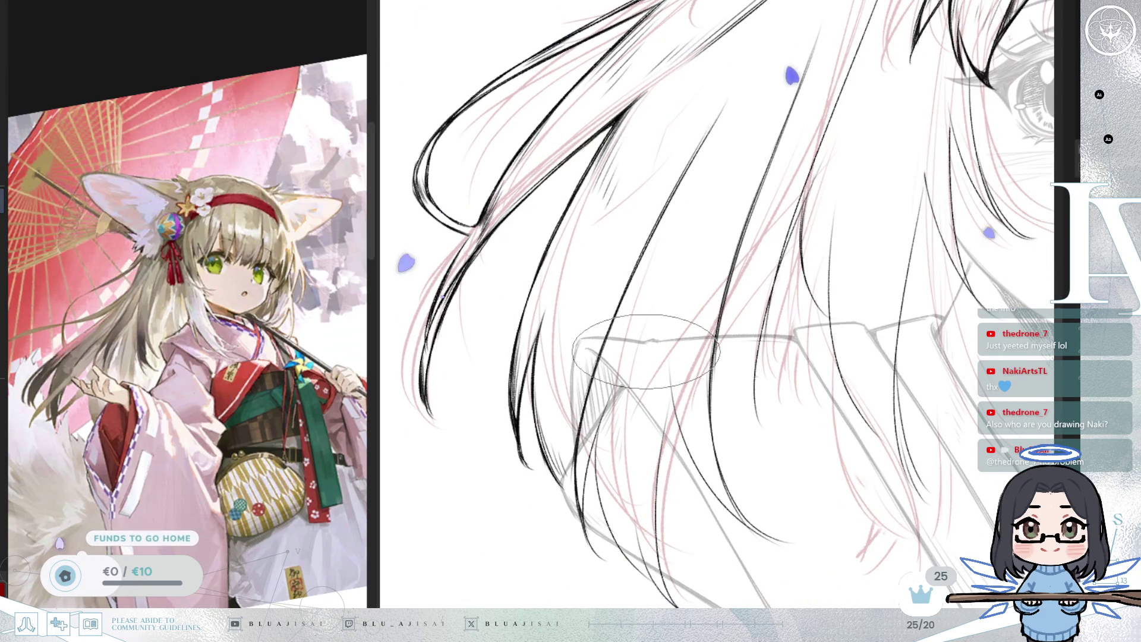
drag(646, 351, 688, 208)
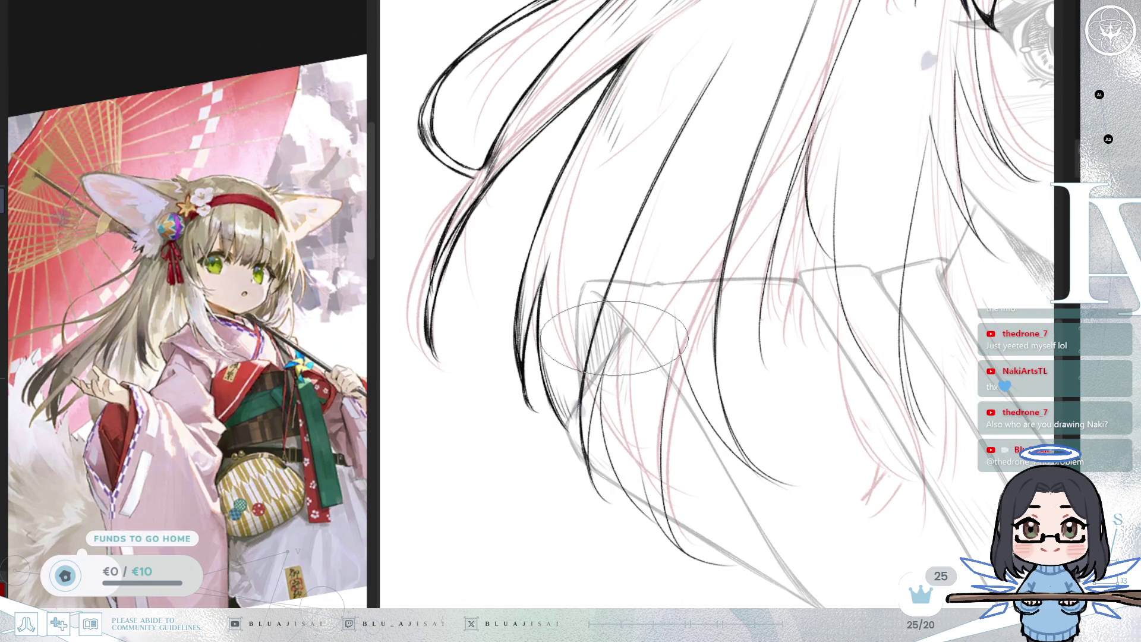
drag(604, 425, 619, 344)
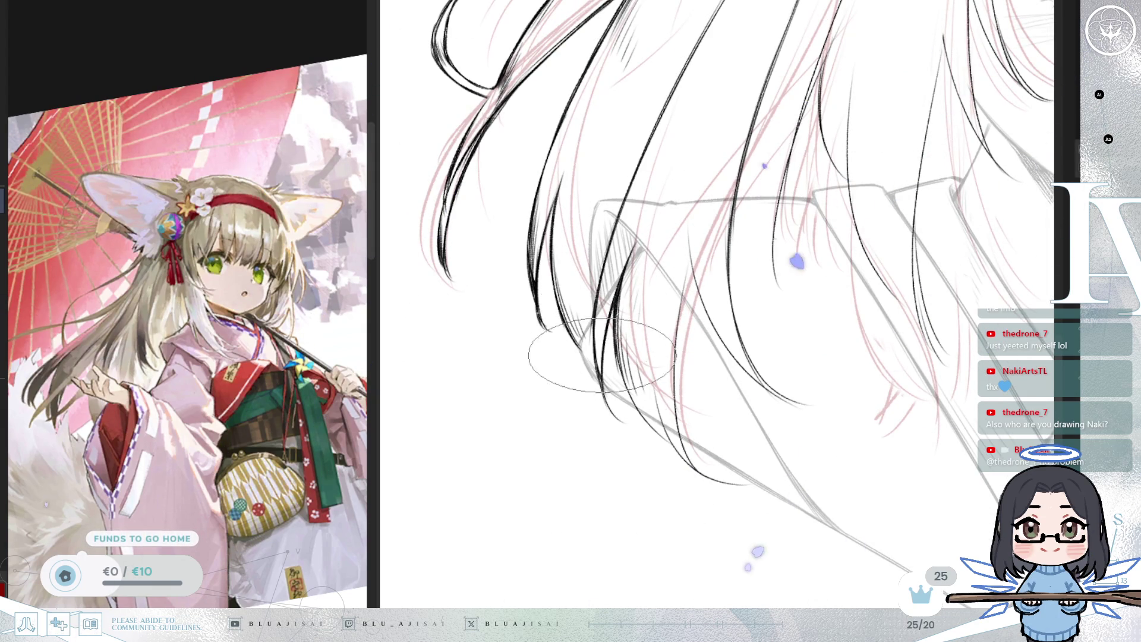
scroll(770, 250, up, 5)
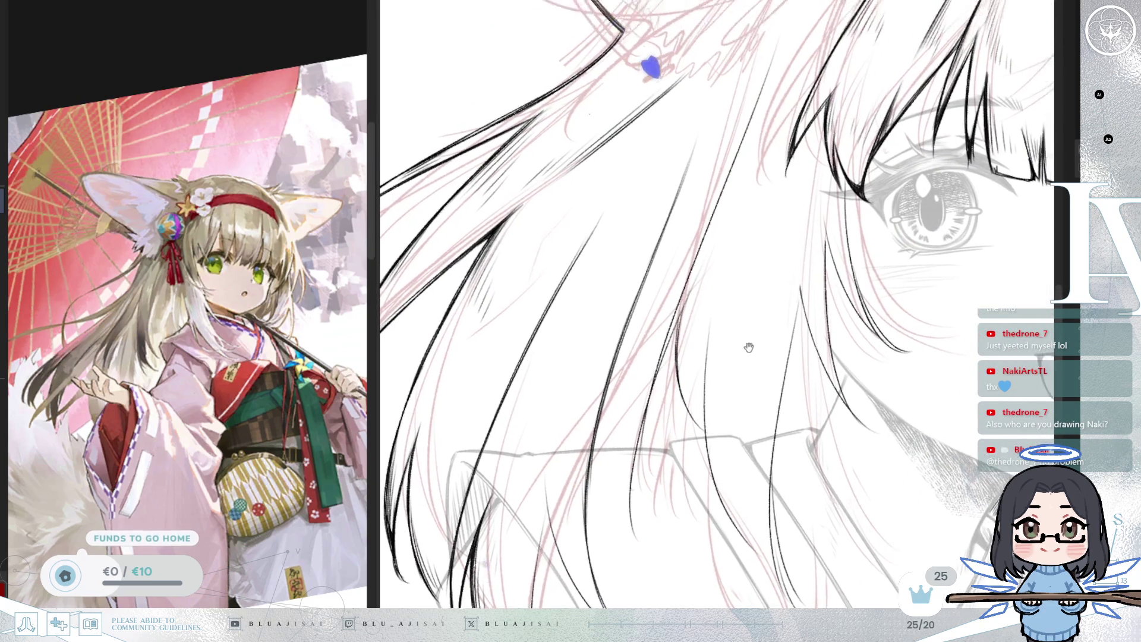
scroll(758, 233, up, 2)
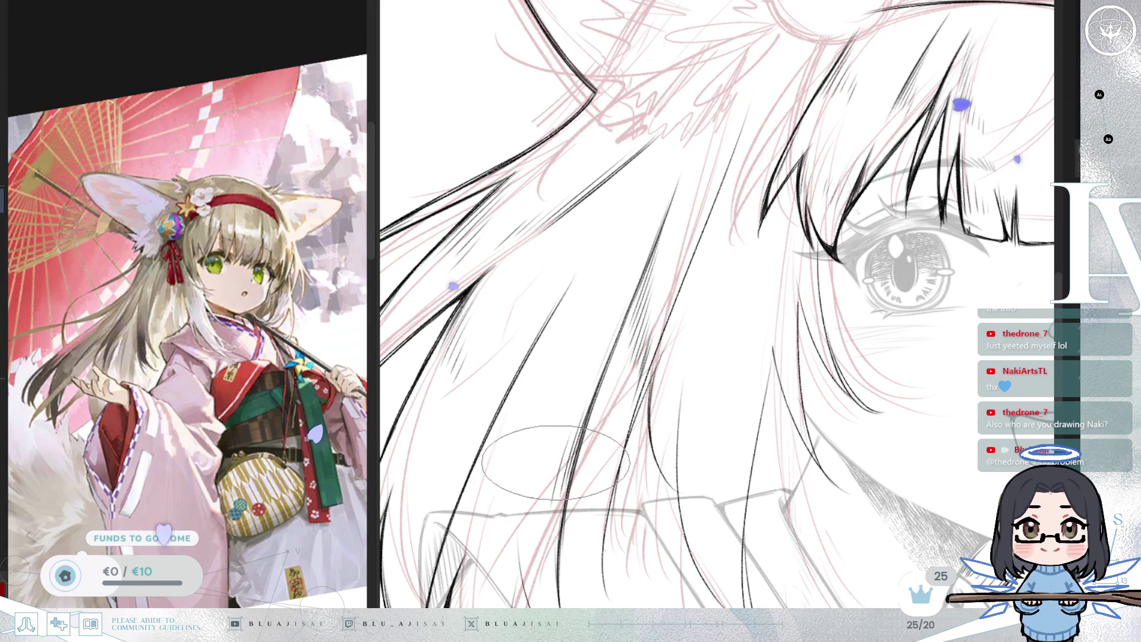
- Re-stroke the long hair line darker and lengthen the lower strands with fine hatching
mouse_move(562, 377)
mouse_down()
mouse_move(700, 329)
mouse_move(603, 299)
mouse_up()
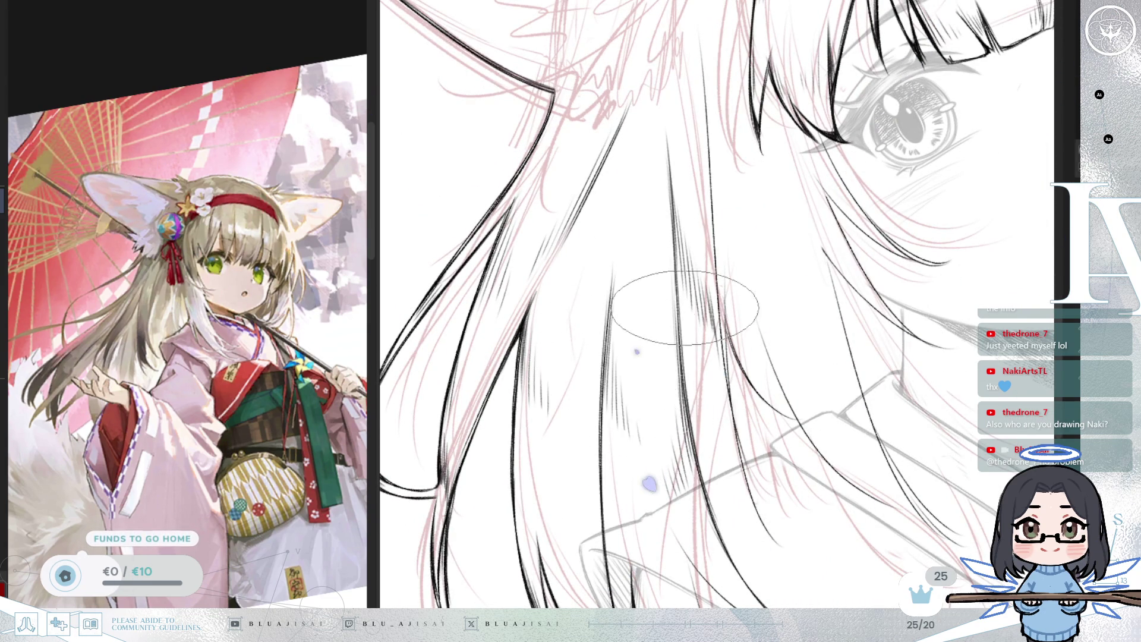
scroll(675, 314, up, 3)
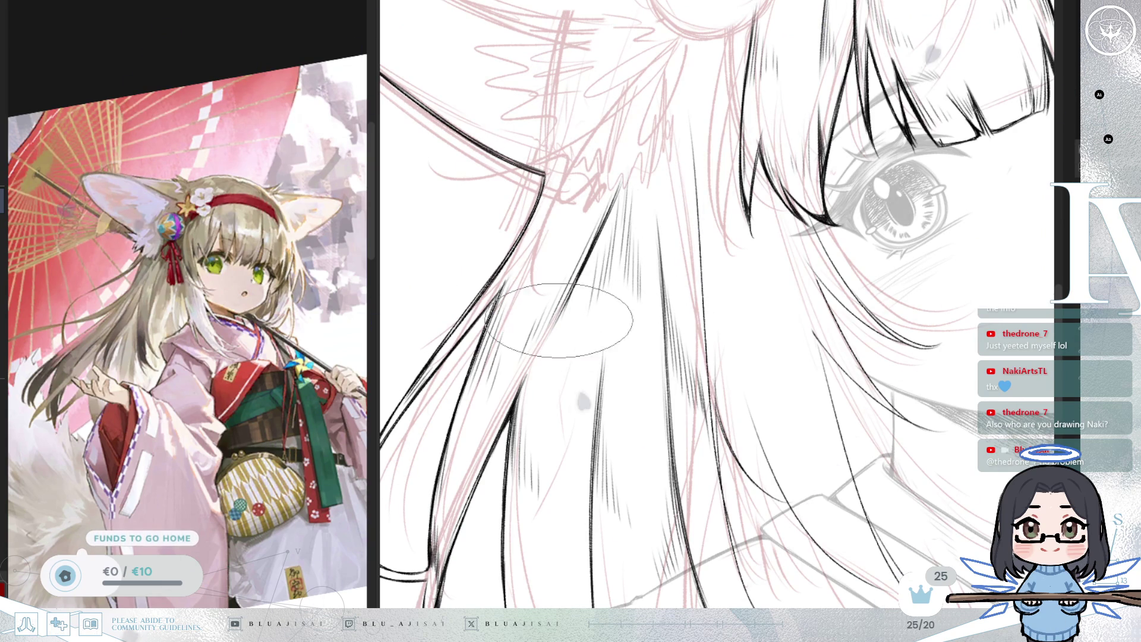
mouse_move(589, 380)
mouse_down()
mouse_move(757, 288)
mouse_move(754, 426)
mouse_move(683, 408)
mouse_move(672, 440)
mouse_up()
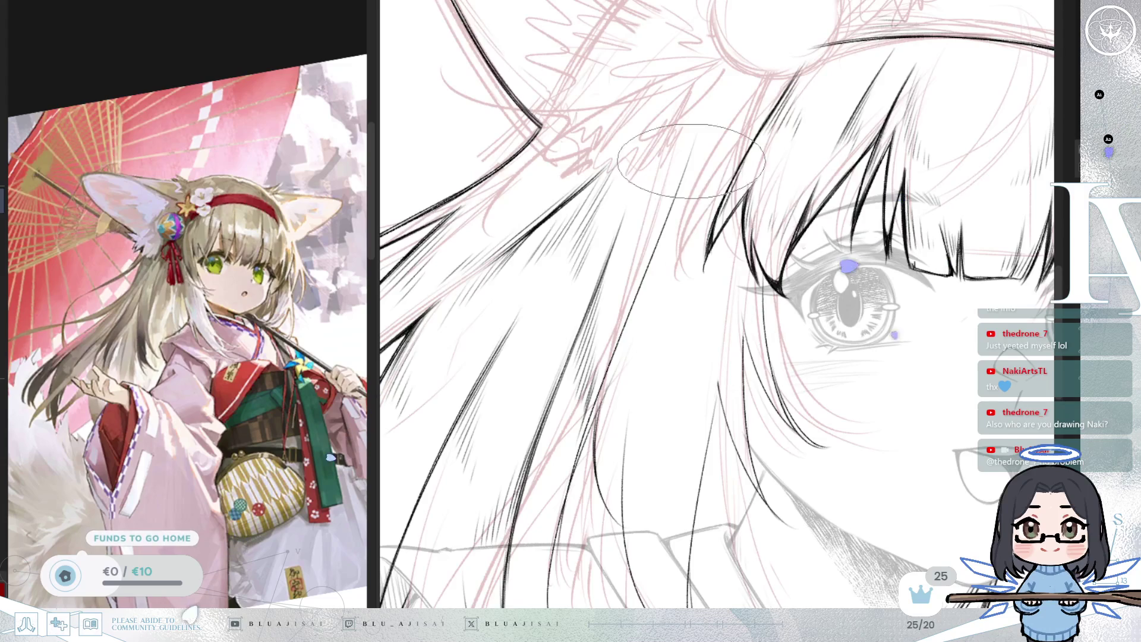
drag(681, 155, 605, 381)
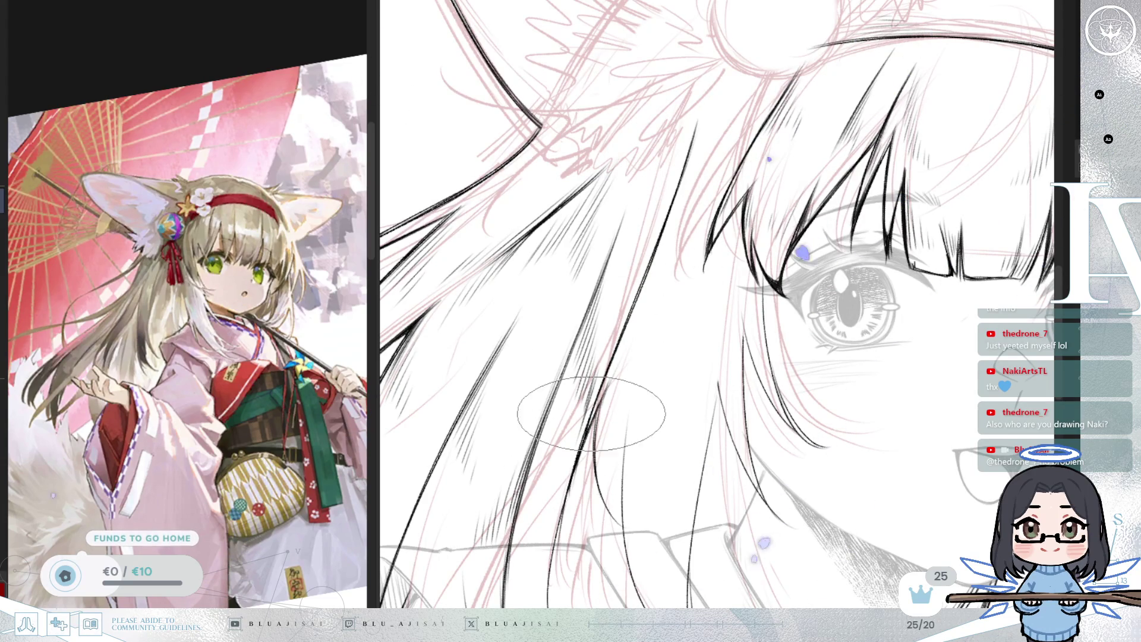
mouse_move(582, 493)
mouse_down()
mouse_move(586, 343)
mouse_move(601, 389)
mouse_up()
mouse_move(589, 478)
mouse_down()
mouse_move(594, 452)
mouse_move(606, 523)
mouse_move(594, 470)
mouse_move(621, 508)
mouse_move(637, 306)
mouse_move(615, 363)
mouse_move(615, 472)
mouse_move(610, 329)
mouse_move(597, 417)
mouse_up()
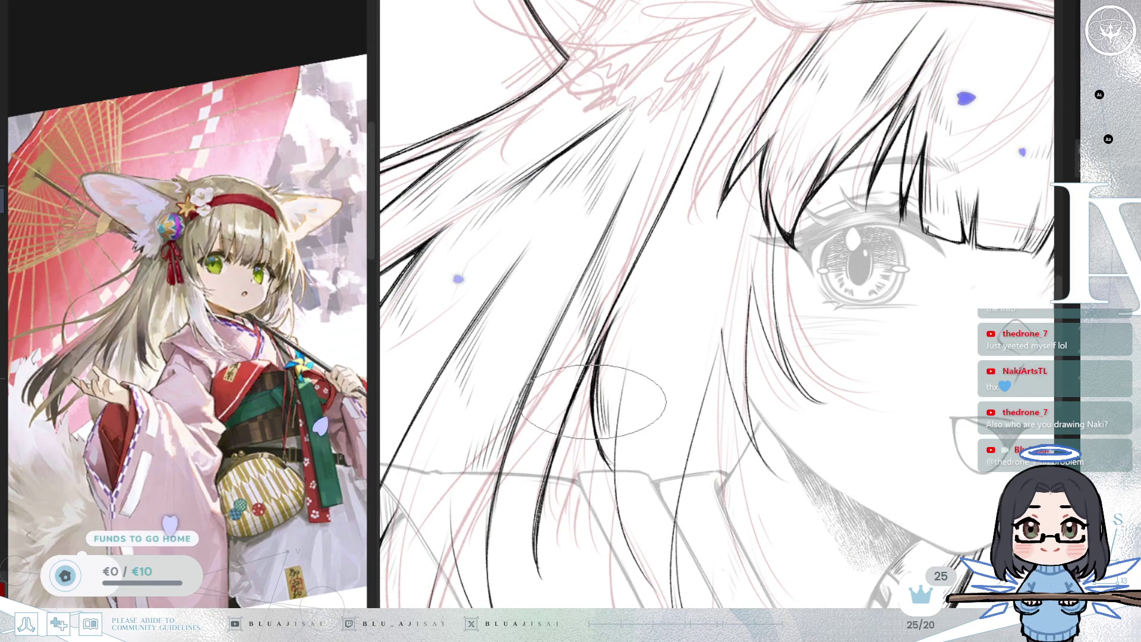
drag(834, 280, 816, 312)
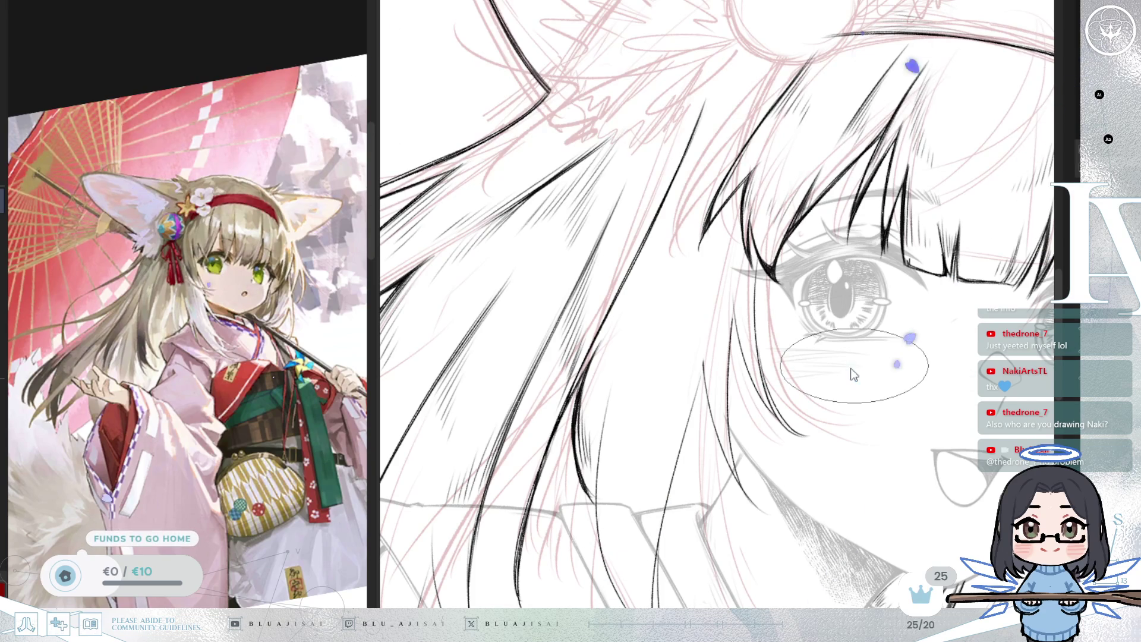
drag(849, 381, 849, 285)
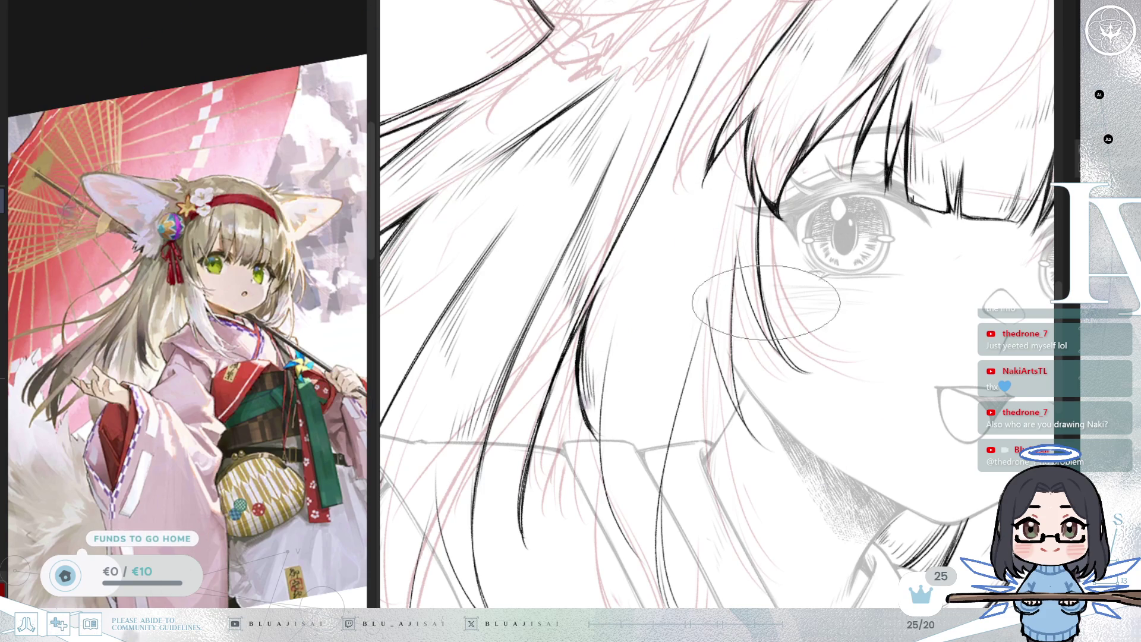
key(asciicircum)
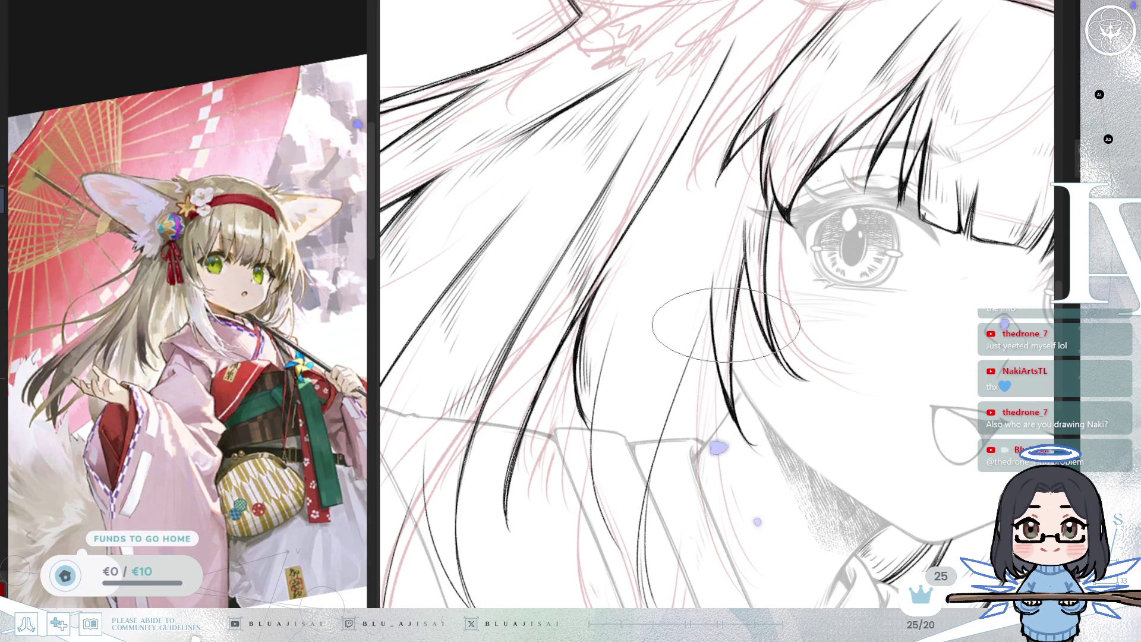
- Ink more black hair strands falling over the kimono collar beside the neck
mouse_move(723, 304)
mouse_down()
mouse_move(736, 289)
mouse_move(711, 212)
mouse_up()
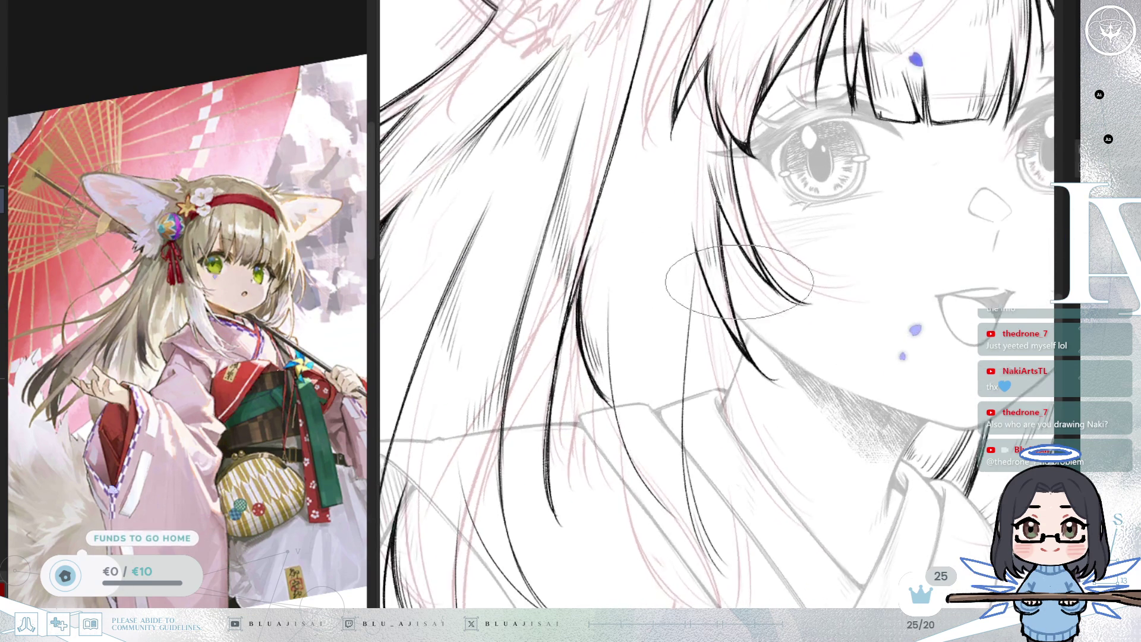
drag(761, 307, 747, 253)
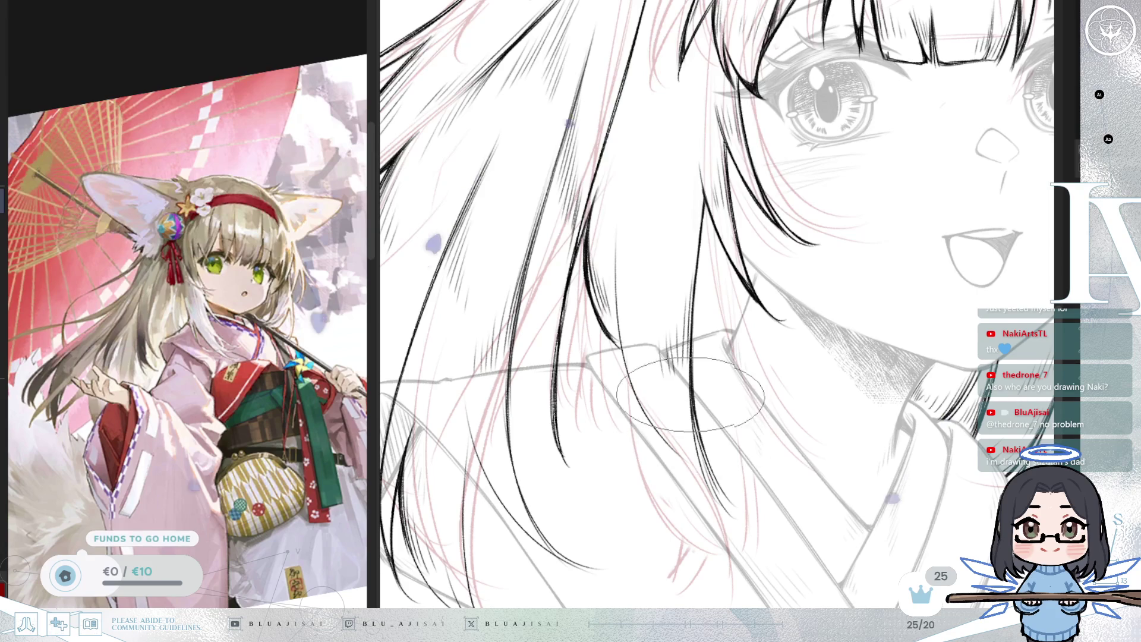
scroll(701, 428, right, 10)
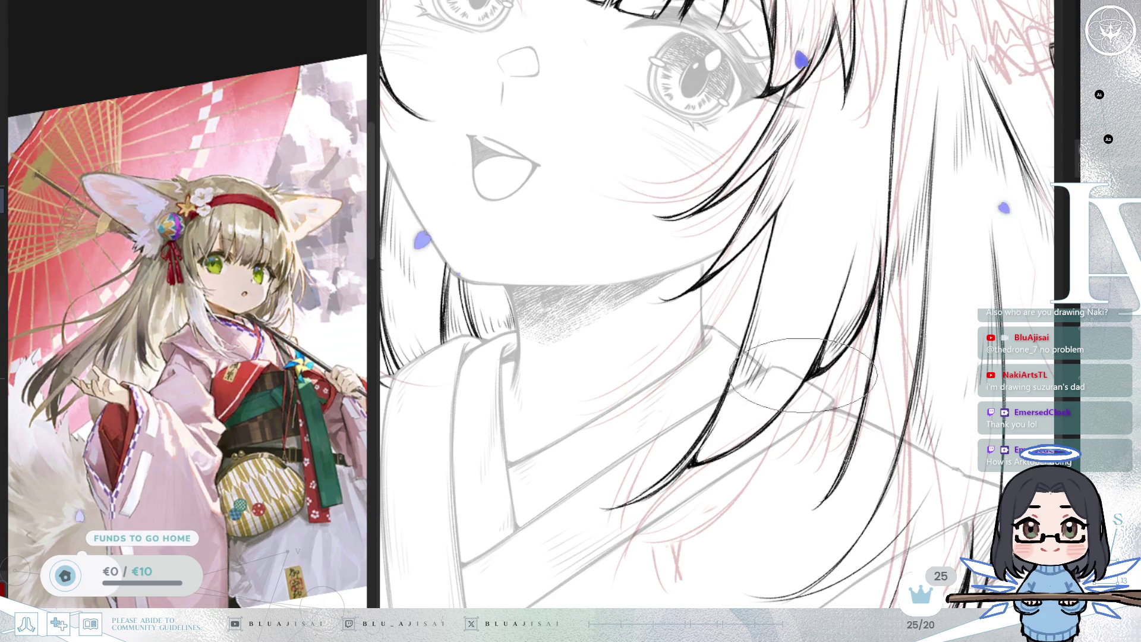
- Flip the canvas horizontally with H and tilt it to check the hair and face lineart
drag(821, 299, 750, 412)
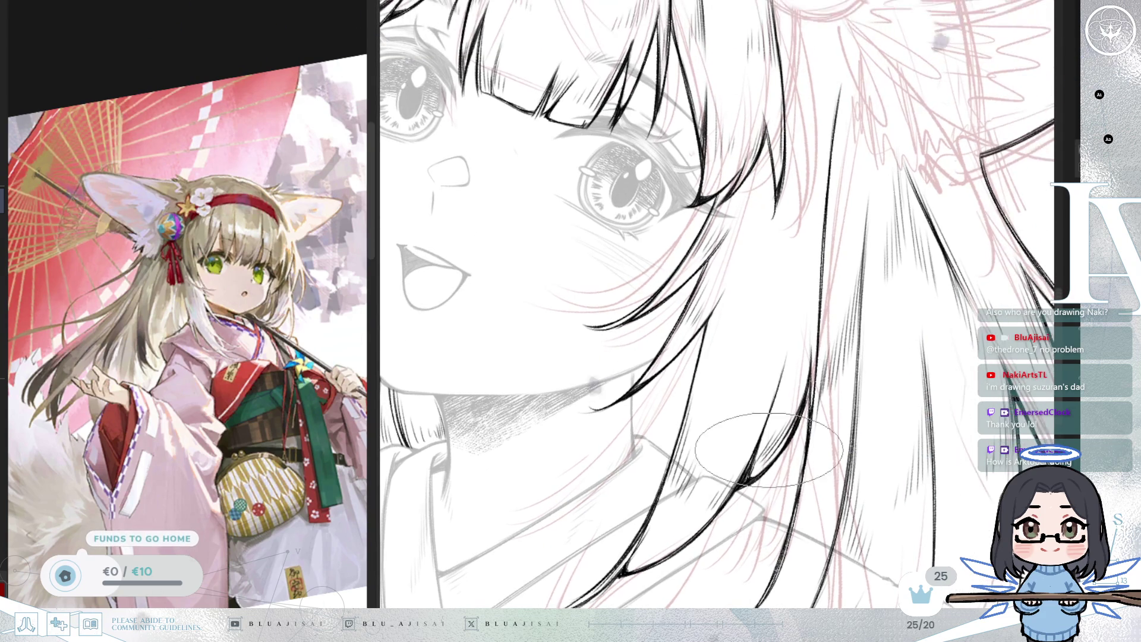
scroll(761, 443, down, 2)
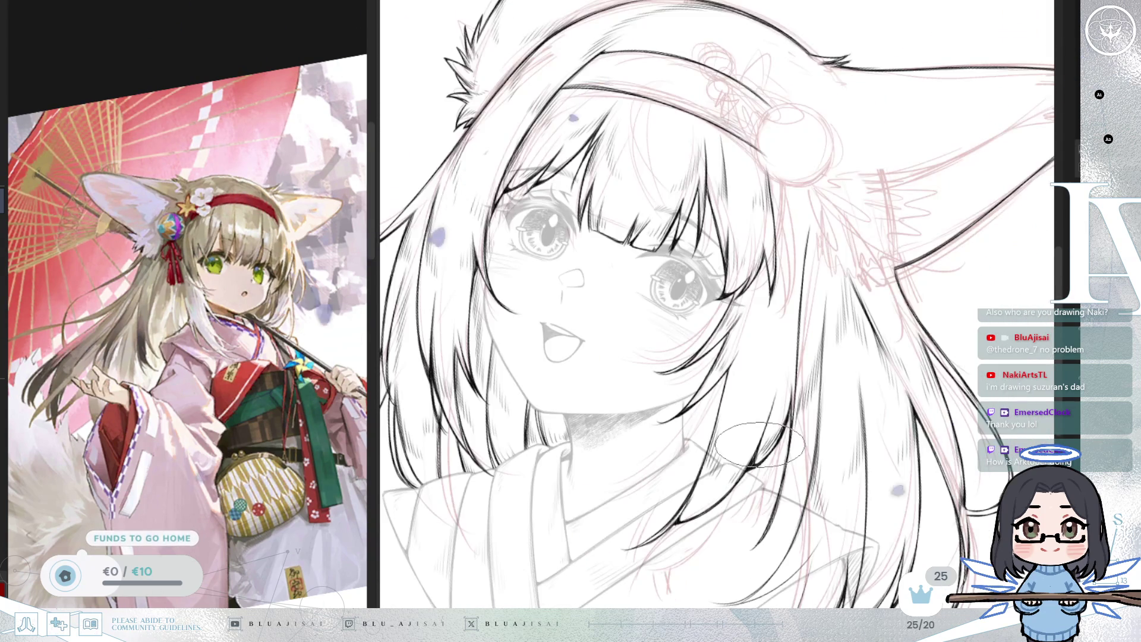
key(h)
mouse_move(796, 268)
mouse_down()
mouse_move(806, 356)
mouse_move(656, 302)
mouse_up()
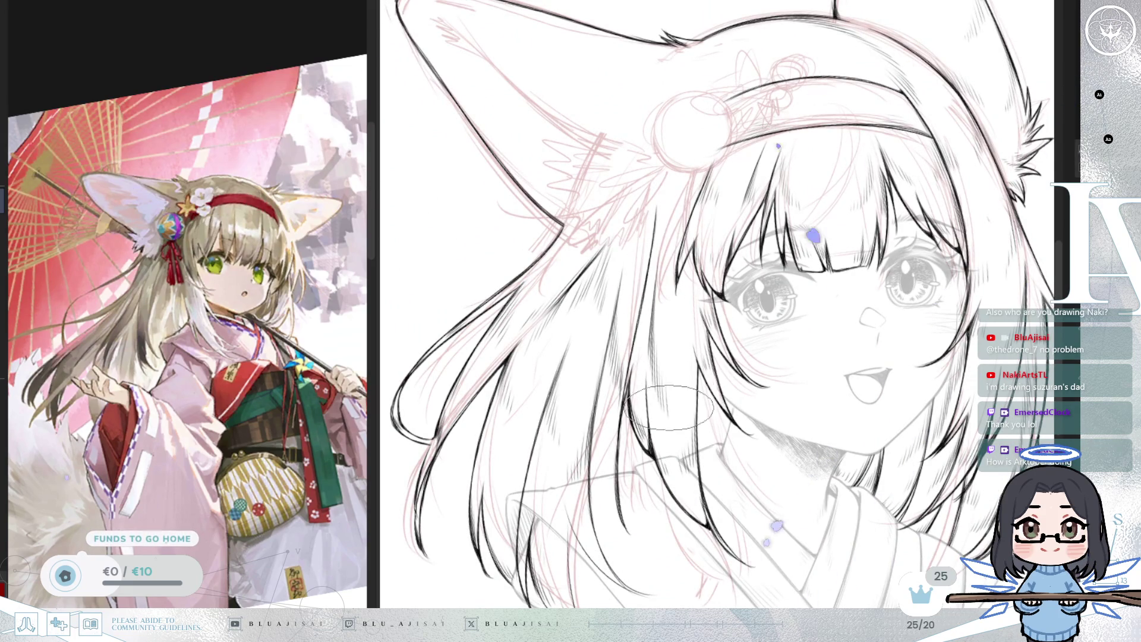
scroll(690, 363, up, 1)
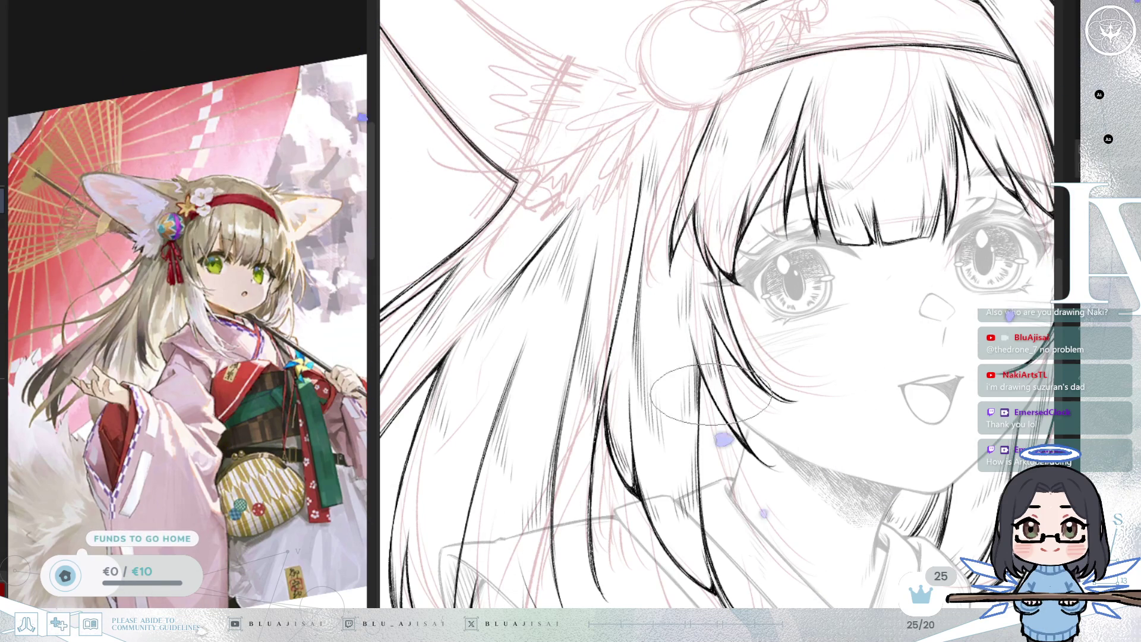
mouse_move(752, 280)
mouse_down()
mouse_move(809, 291)
mouse_move(835, 336)
mouse_move(788, 249)
mouse_move(780, 318)
mouse_up()
scroll(780, 318, up, 1)
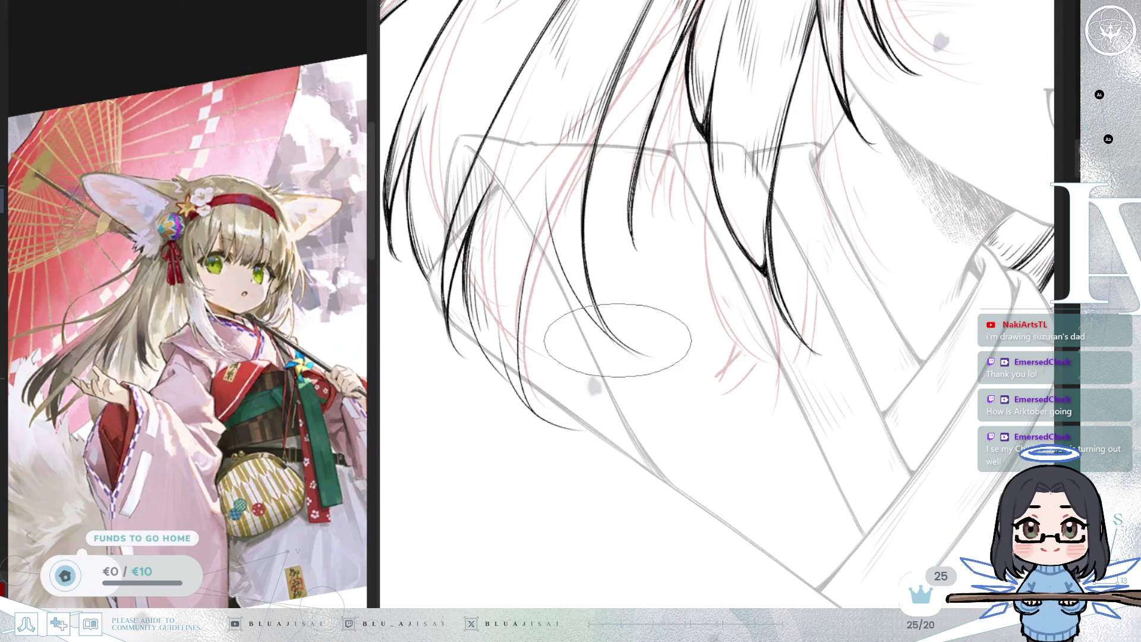
- Rotate the view clockwise and keep refining the hair strands over the kimono collar
key(asciicircum)
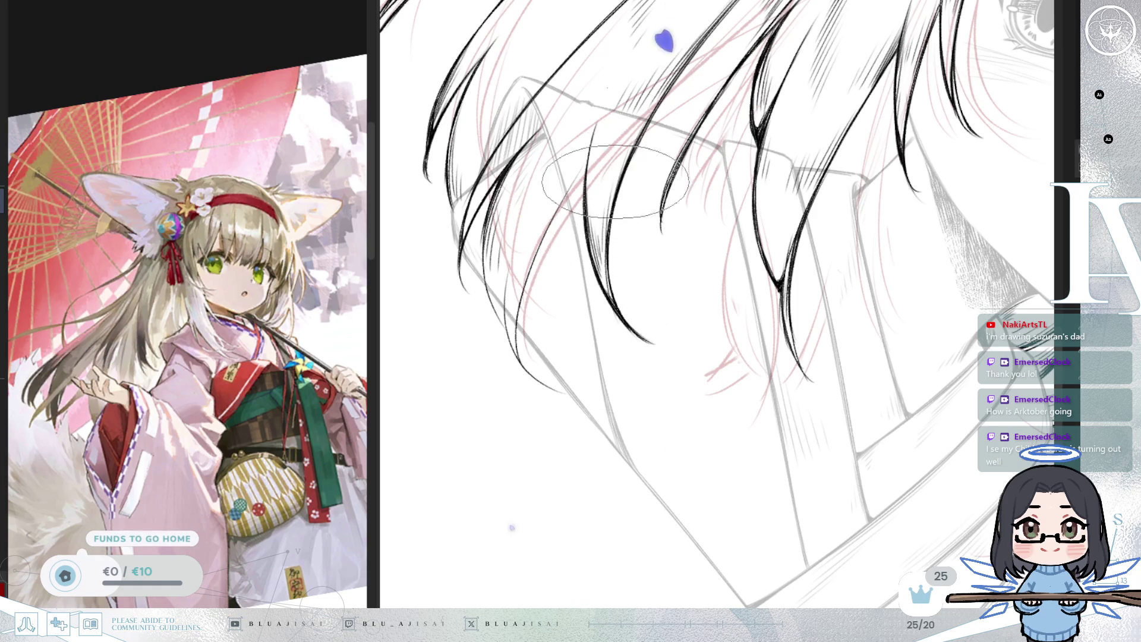
scroll(609, 205, down, 5)
scroll(789, 516, down, 2)
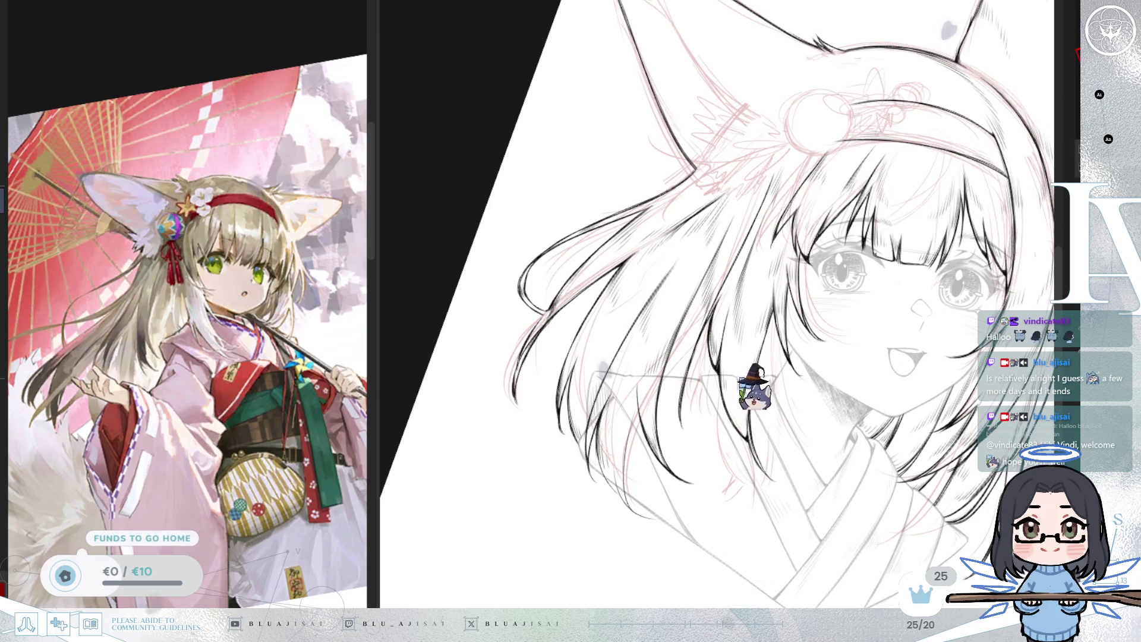
- Bring the reference's lower part into view, restore the unmirrored canvas, and zoom to the lower hair
drag(272, 558, 254, 448)
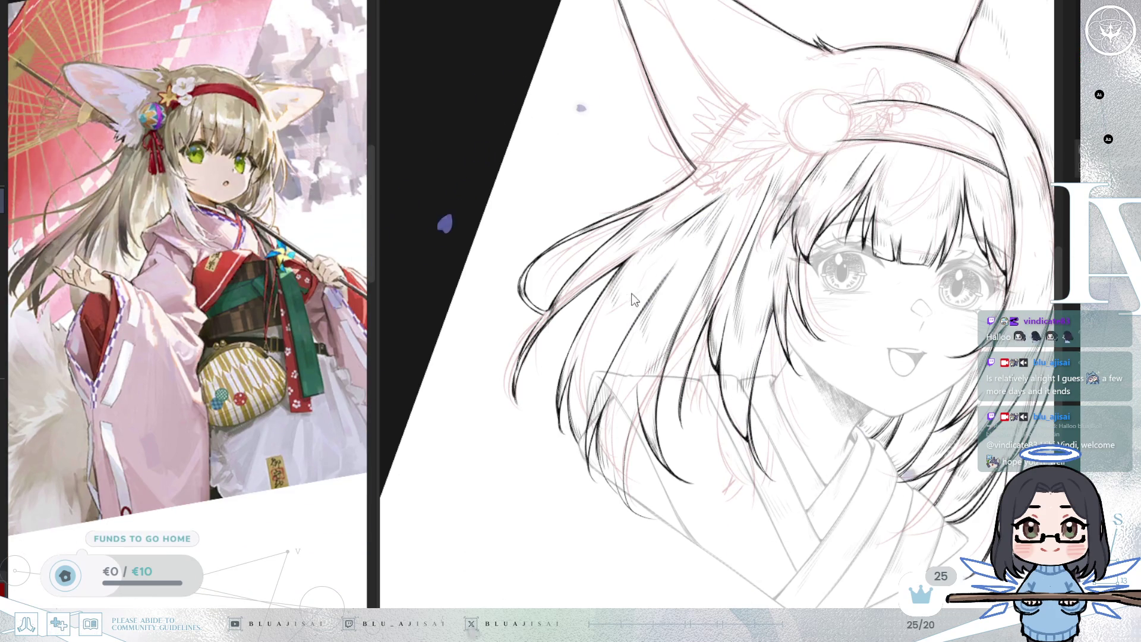
key(m)
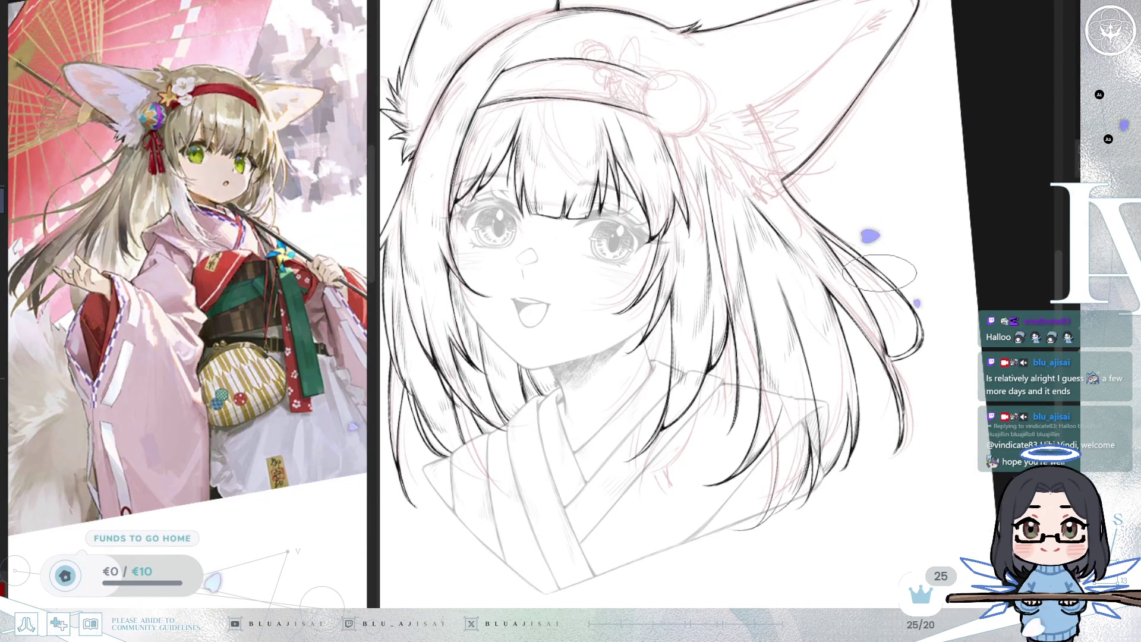
key(m)
scroll(638, 498, up, 3)
drag(638, 498, 754, 327)
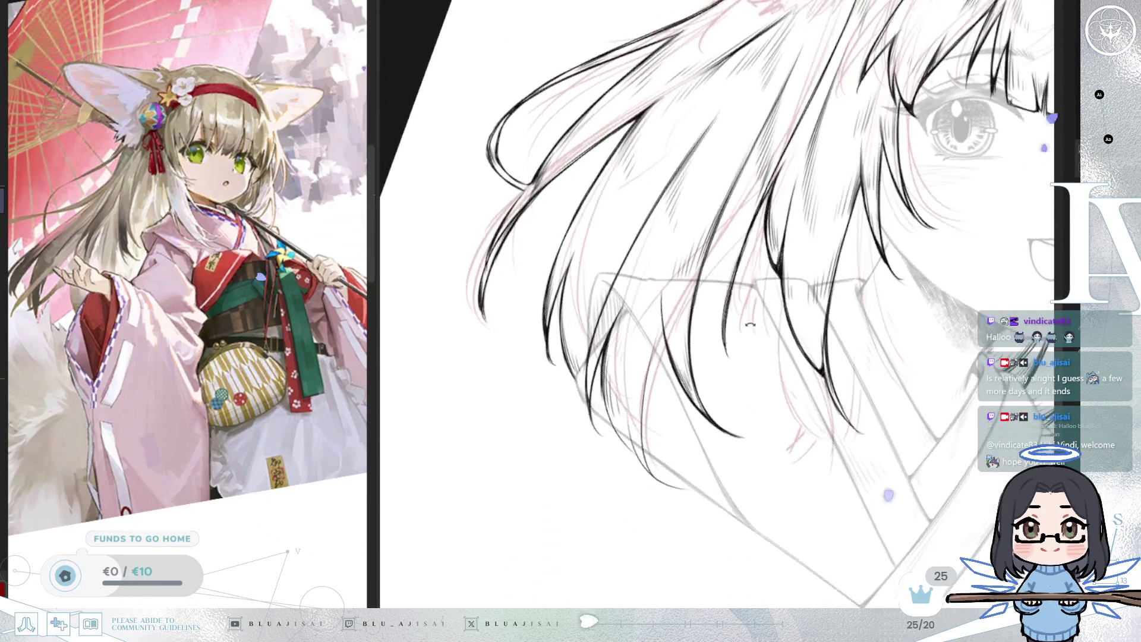
scroll(562, 190, up, 3)
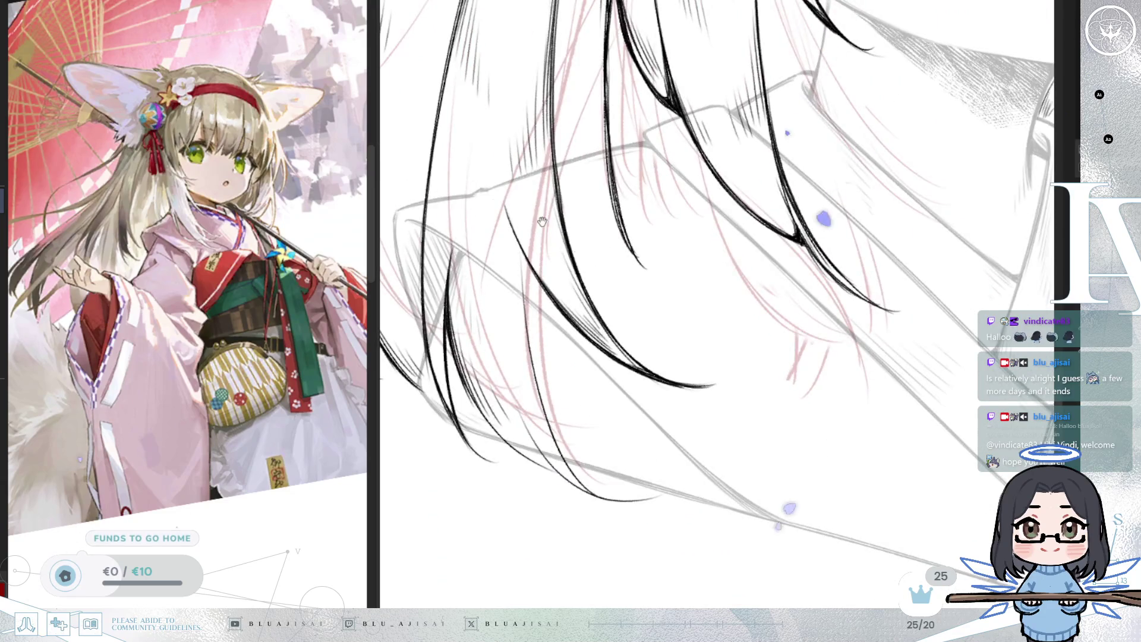
scroll(562, 189, down, 2)
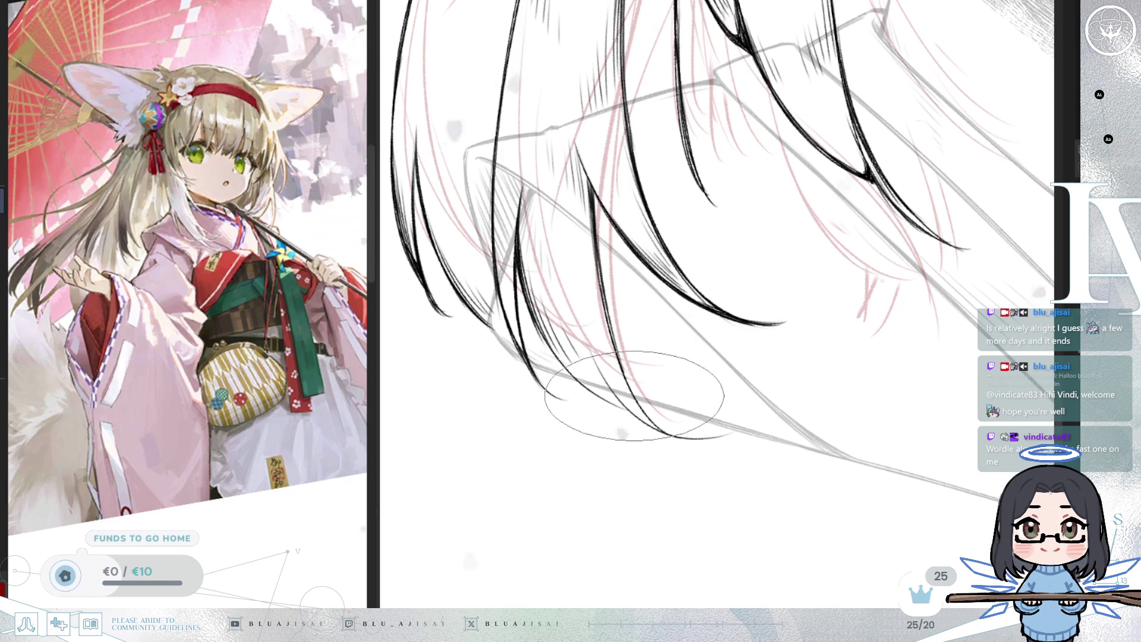
- Ink extra long strands along the hair's outer edge, then start transforming the lineart
drag(601, 273, 564, 256)
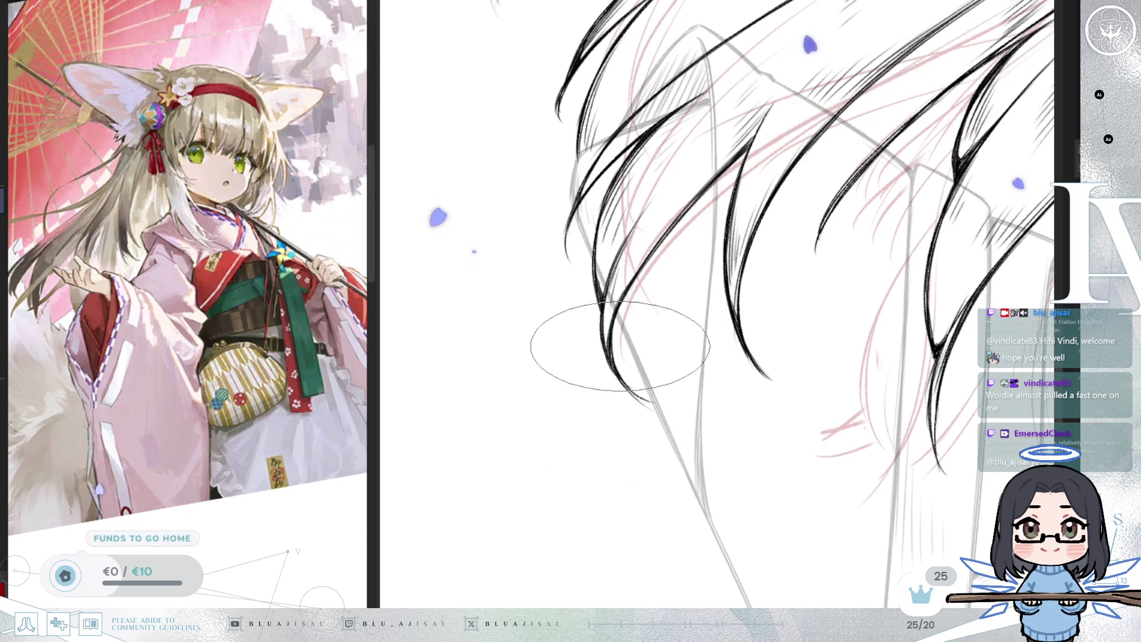
key(minus)
key(minus)
key(minus)
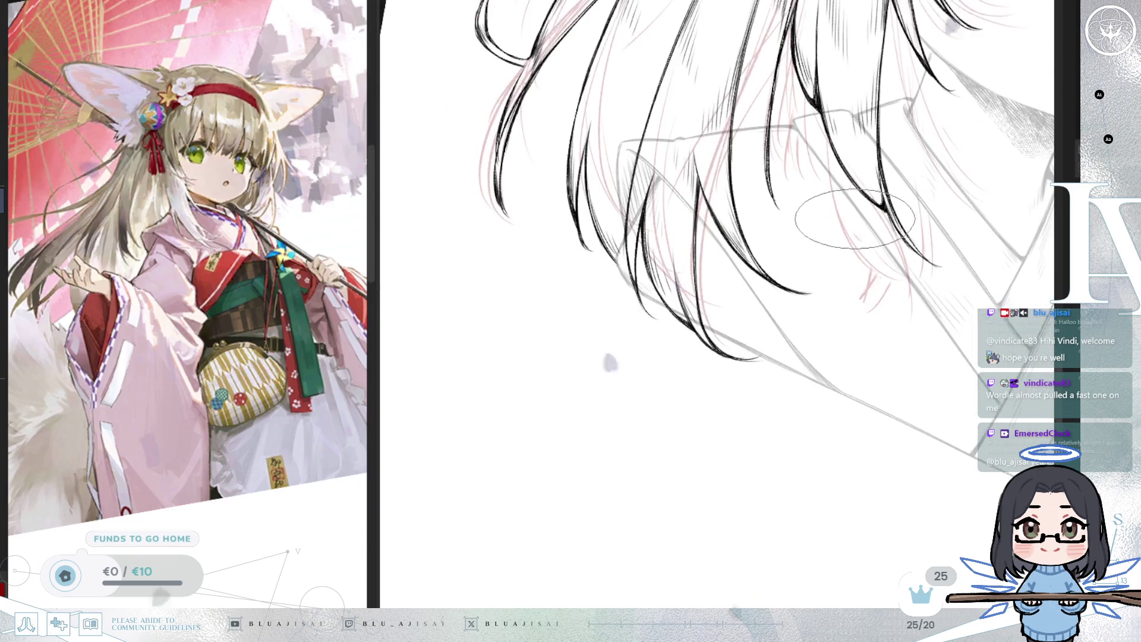
key(minus)
key(minus)
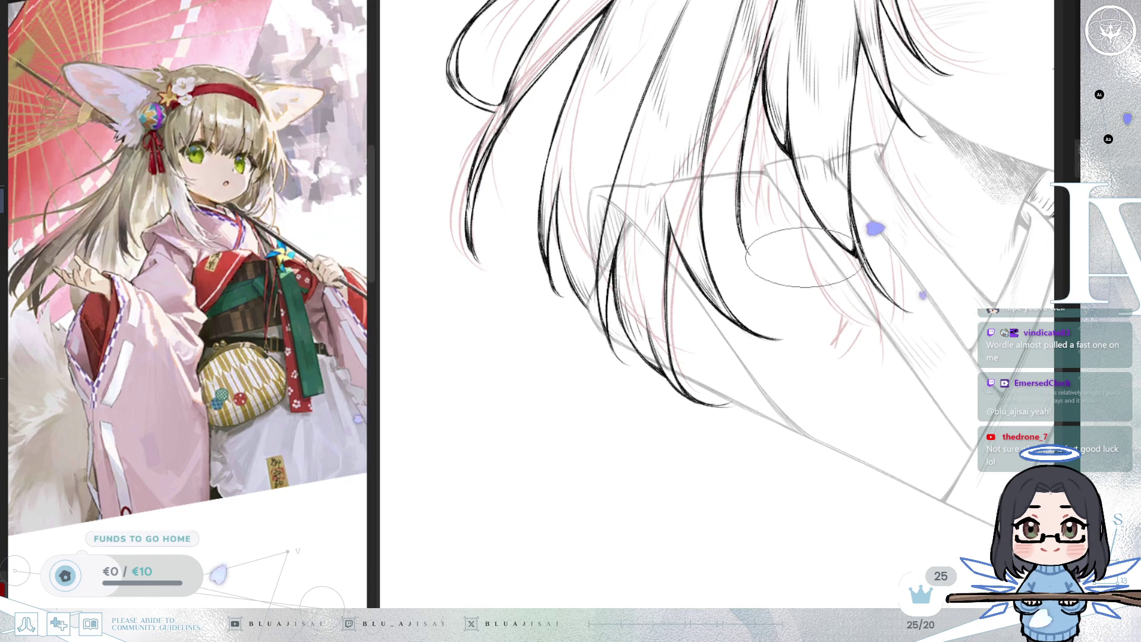
drag(806, 260, 803, 346)
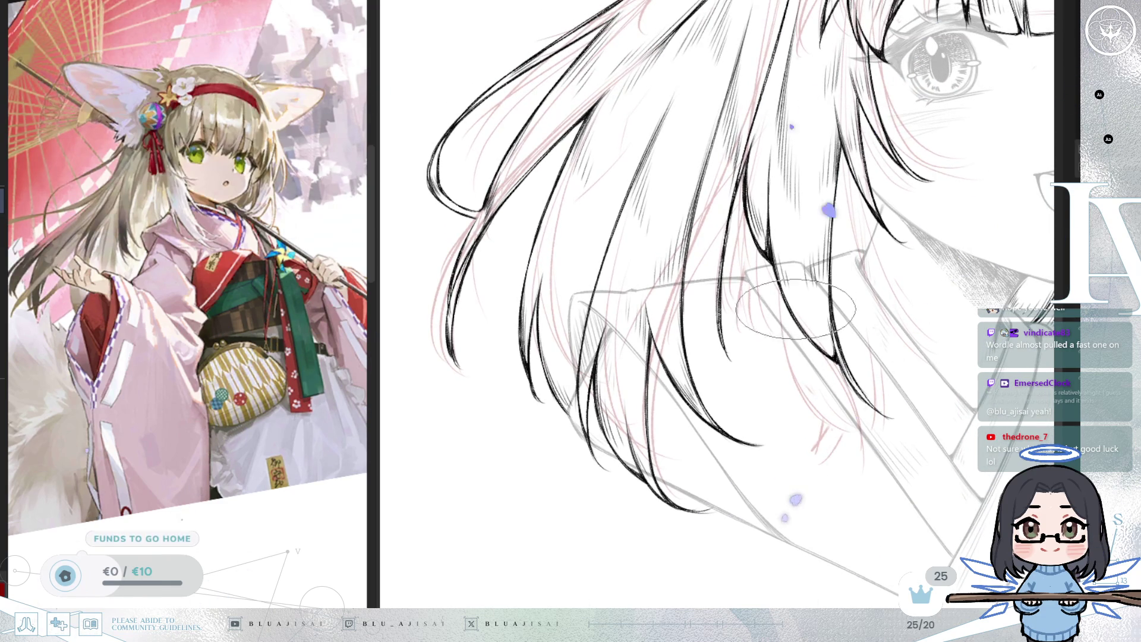
scroll(796, 300, up, 3)
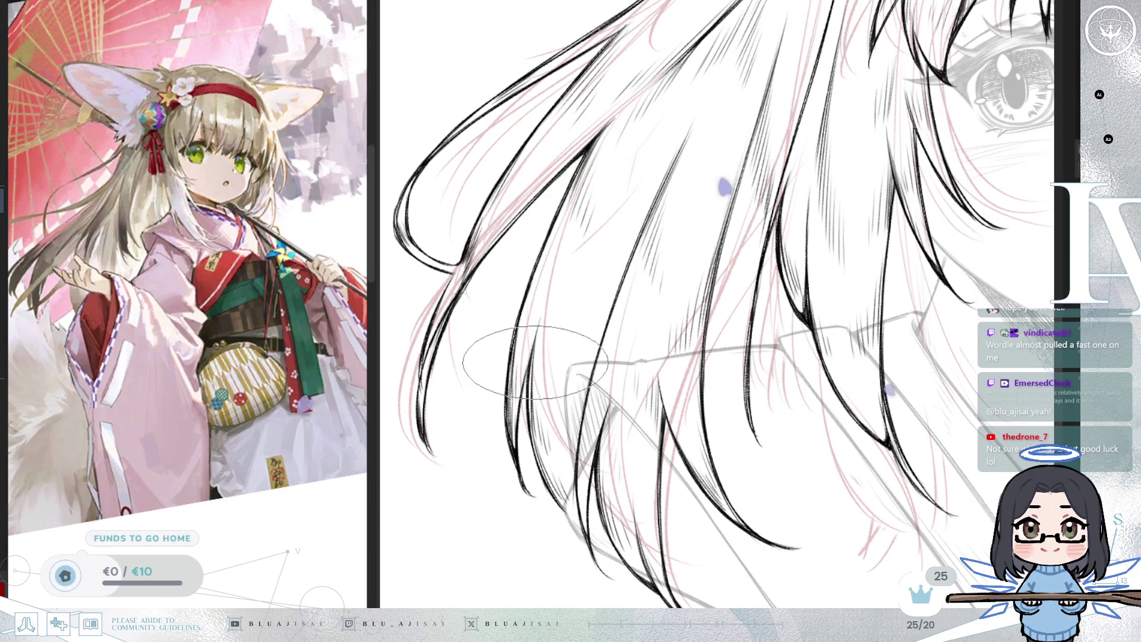
scroll(526, 381, down, 3)
key(ctrl+t)
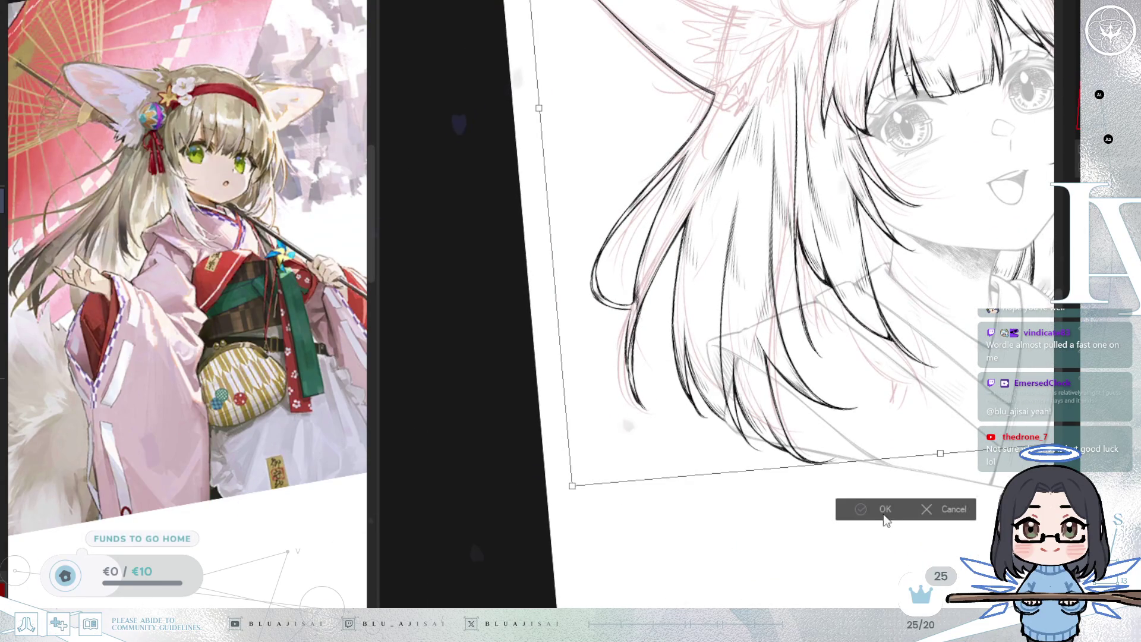
- Commit the transform, zoom out to the full fox-girl drawing, and flip the canvas horizontally
key(Return)
scroll(714, 298, down, 3)
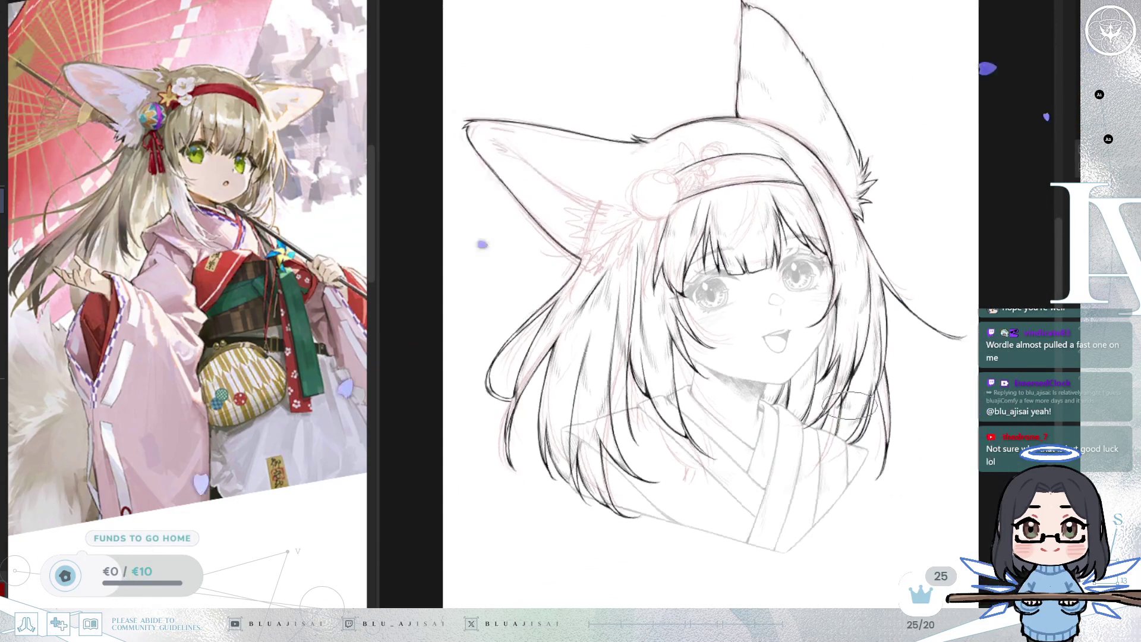
key(h)
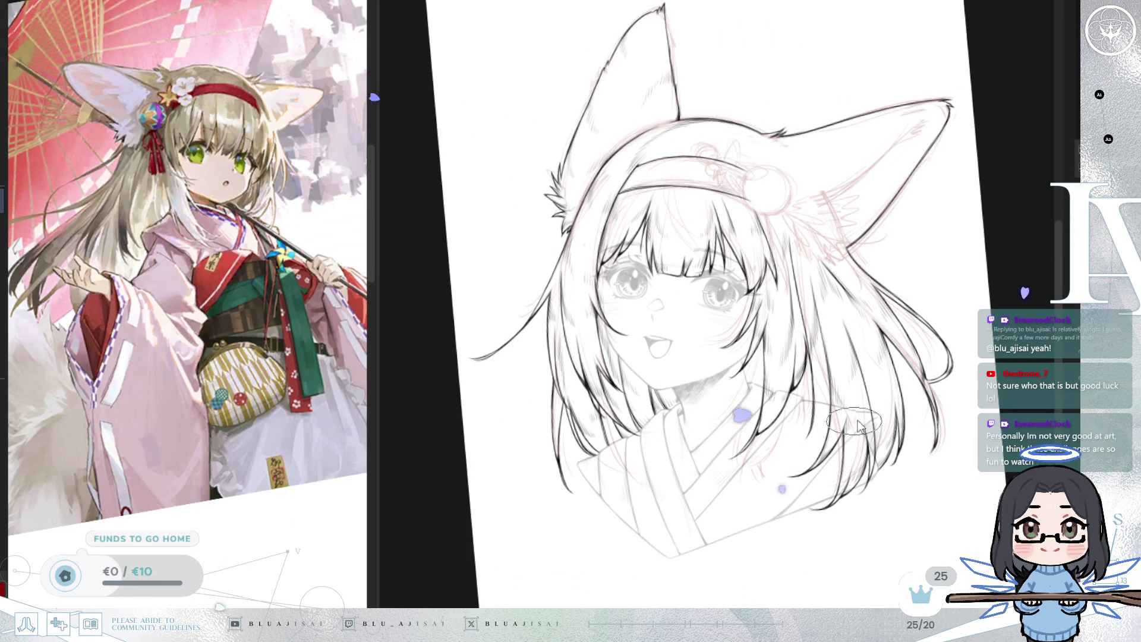